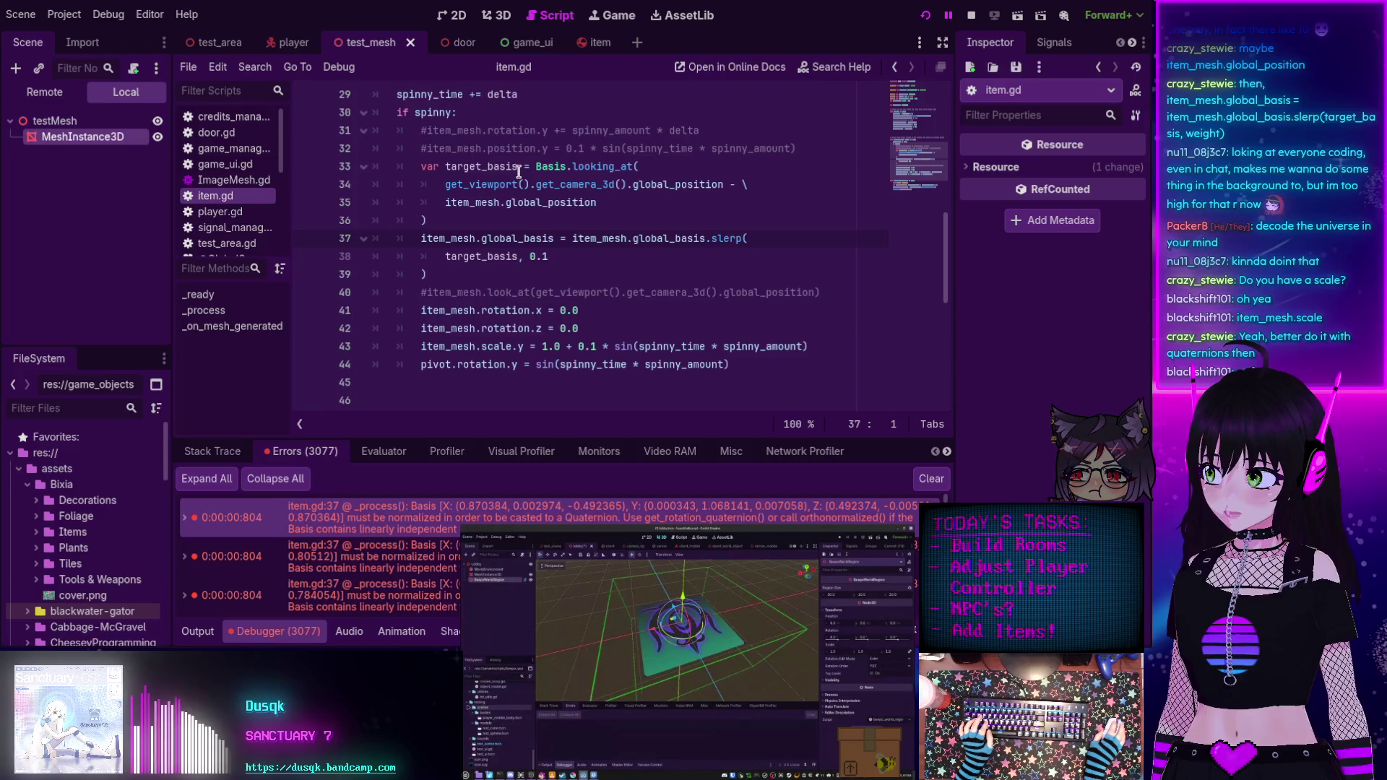
Add a new line 37 calling target_basis.get_rotation_quaternion(), completed from autocomplete.
mouse_move(497, 202)
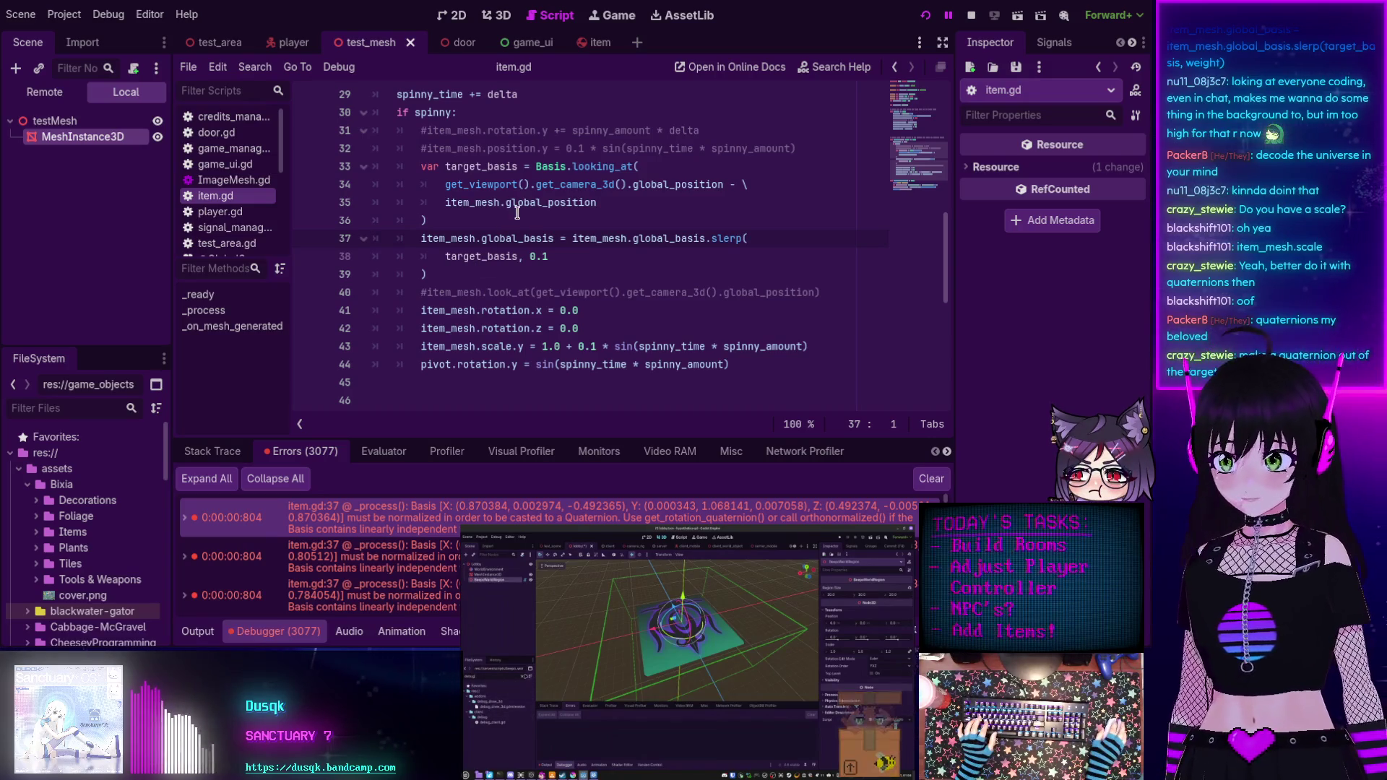
click(471, 205)
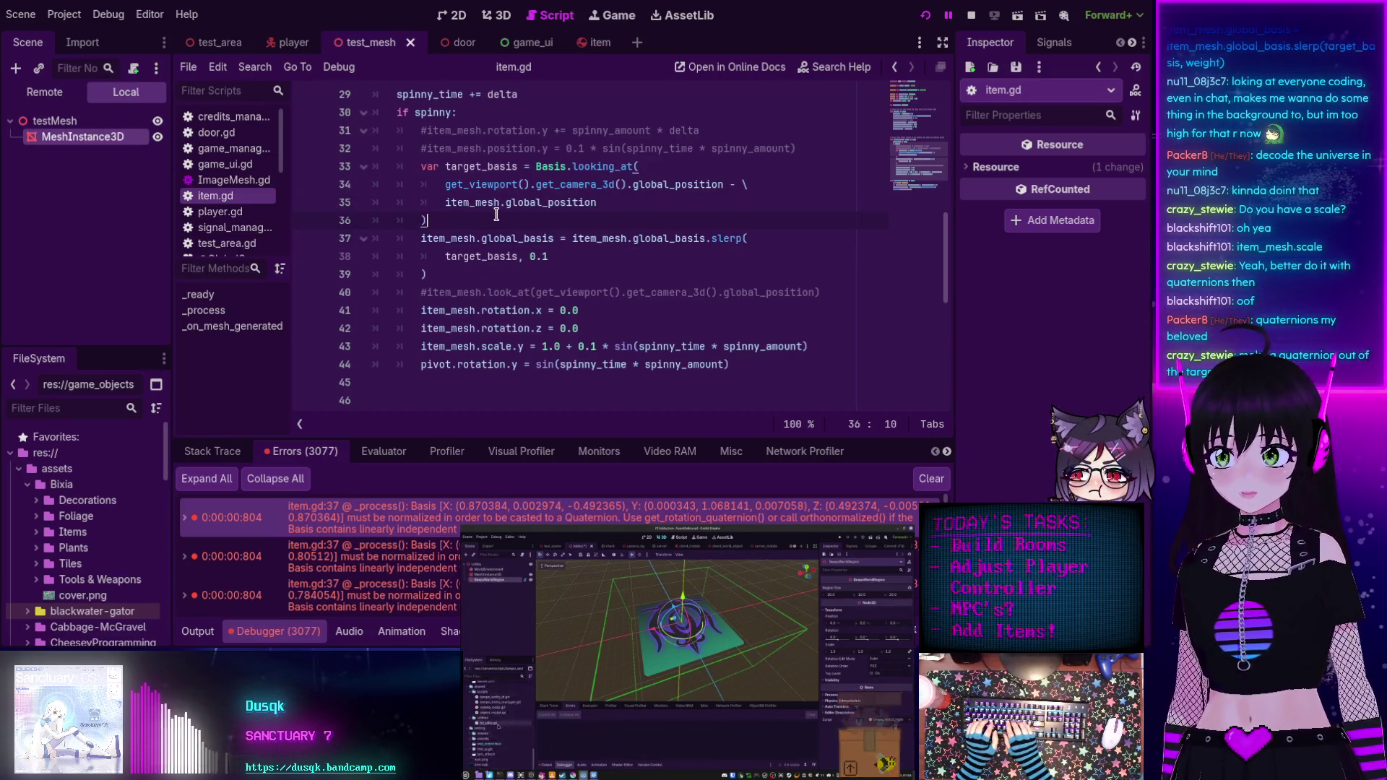
key(Return)
text(ta)
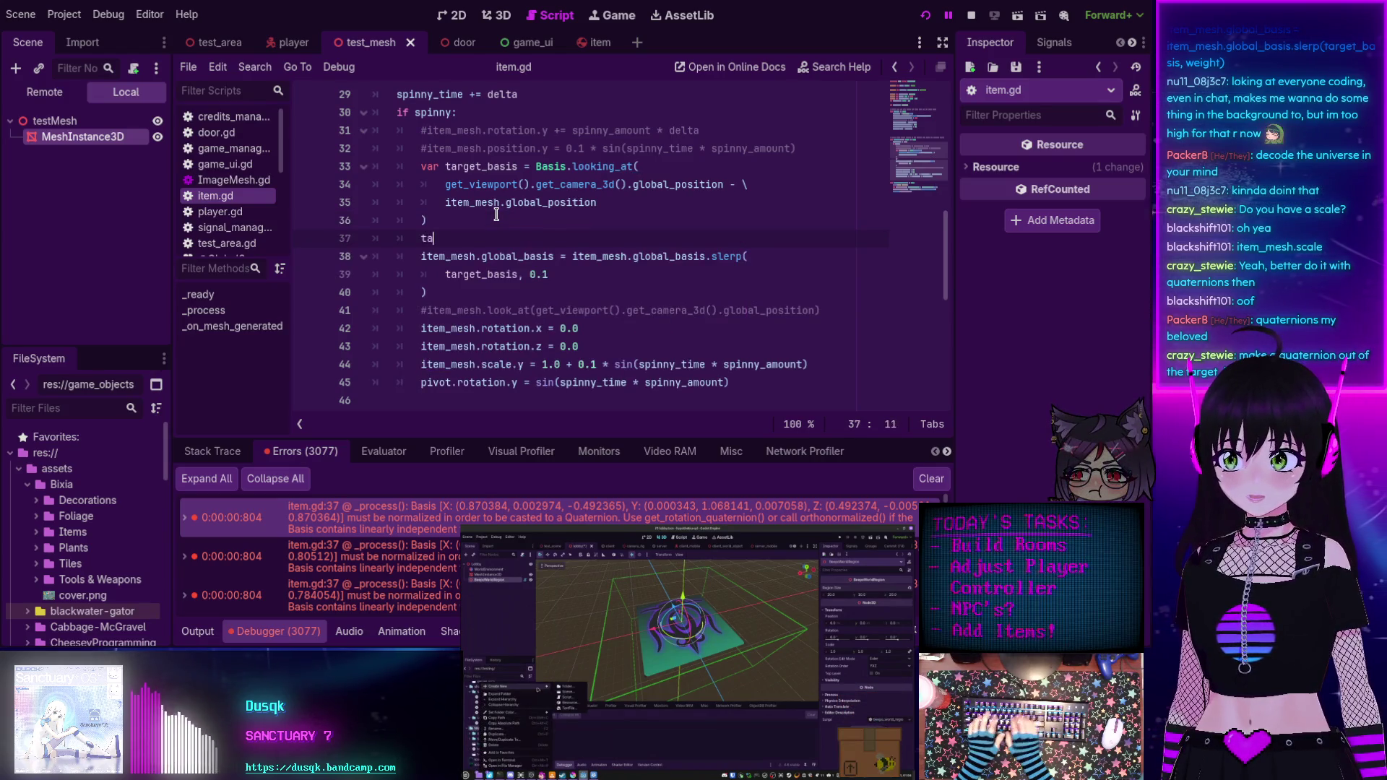
text(rget_bassi)
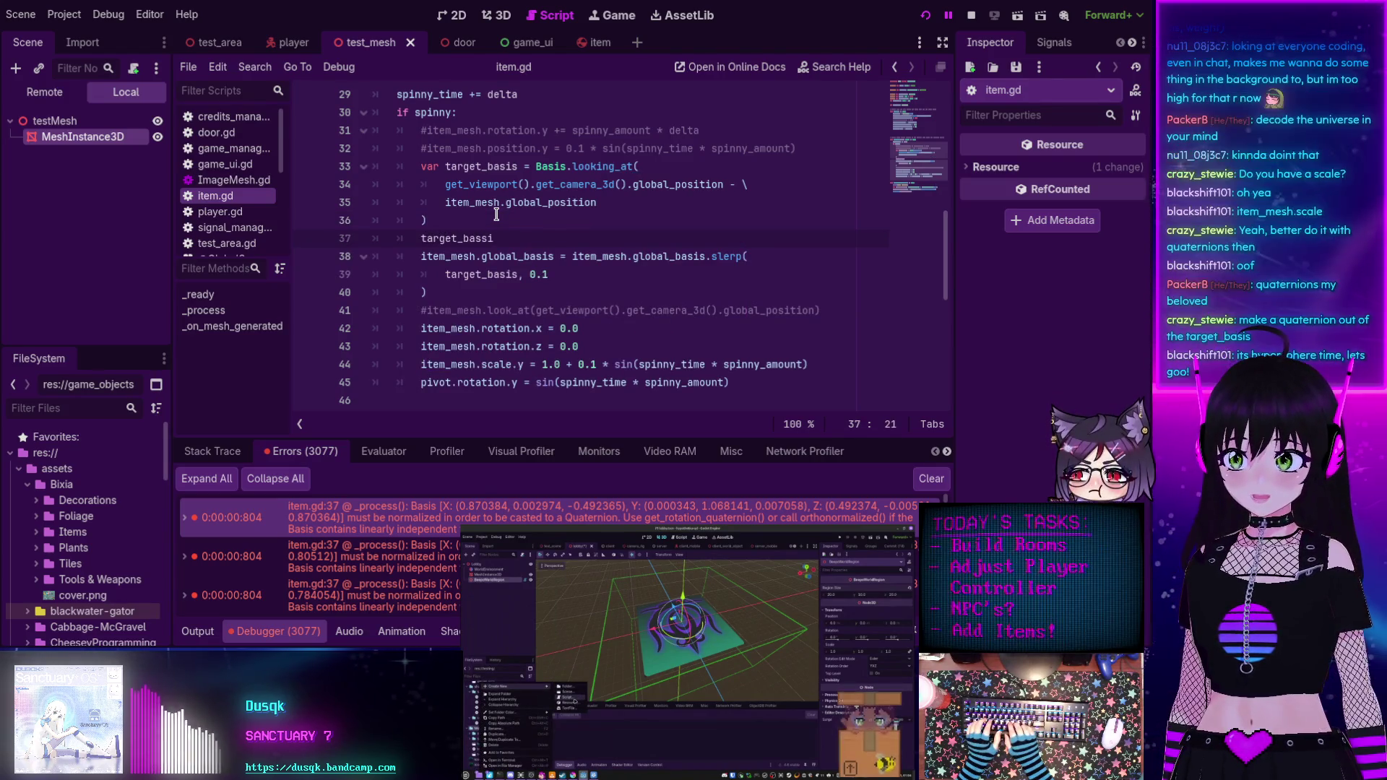
key(BackSpace)
key(BackSpace)
text(is.q)
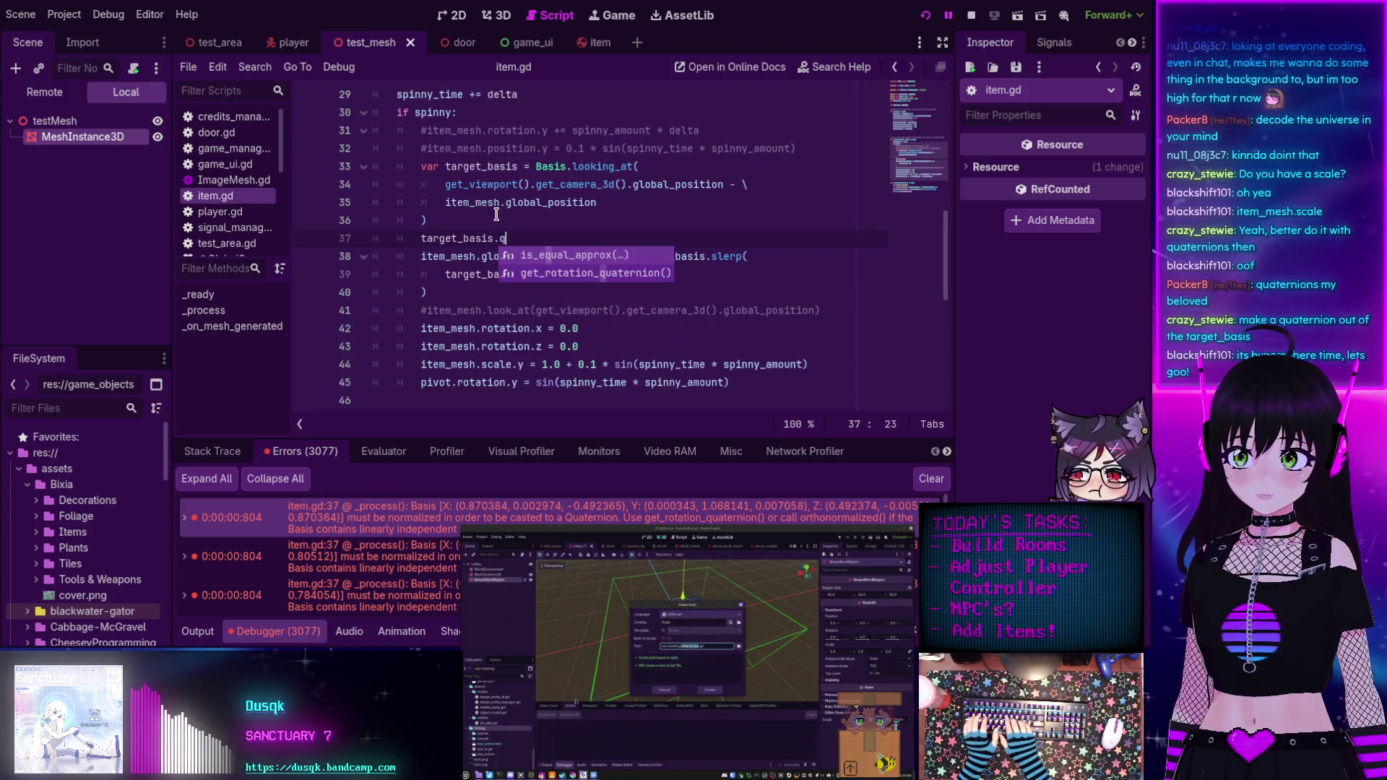
key(BackSpace)
text(ge)
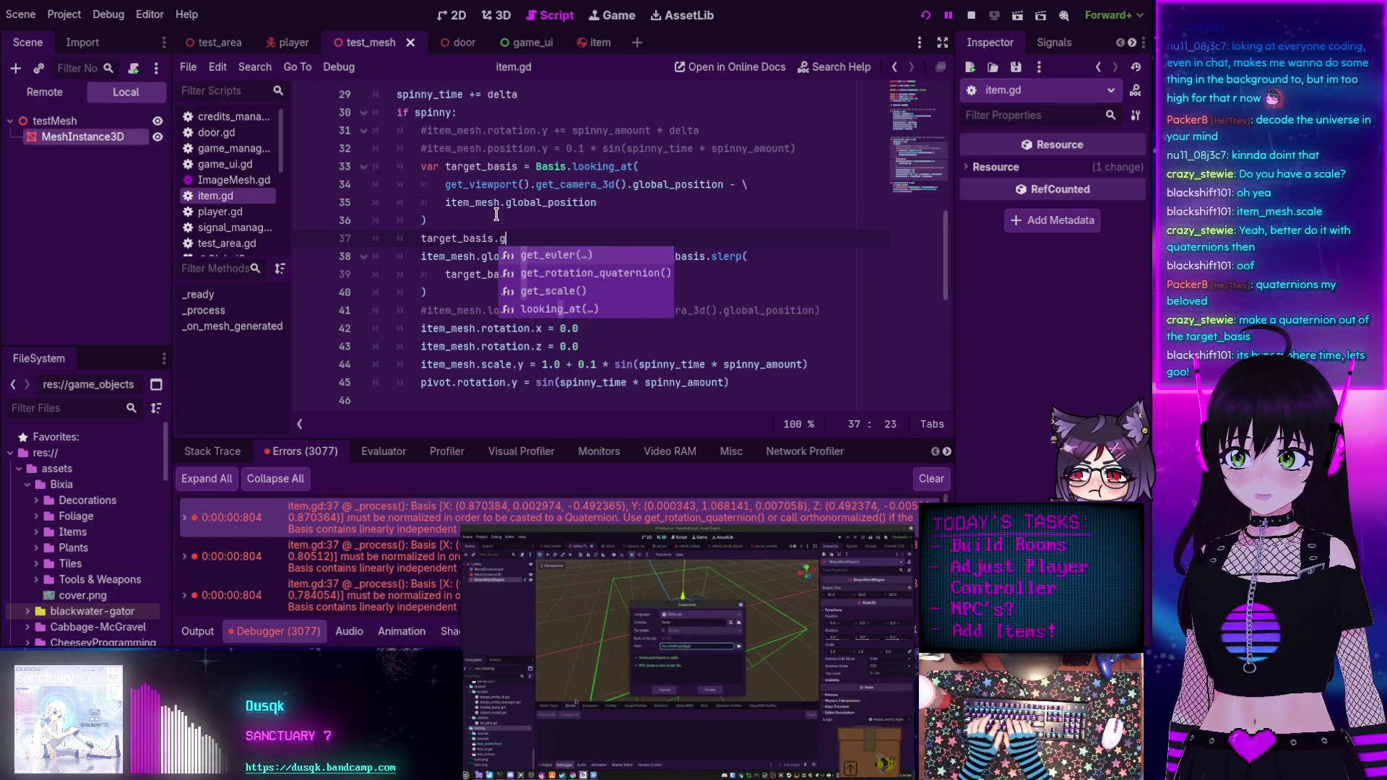
key(Down)
key(Return)
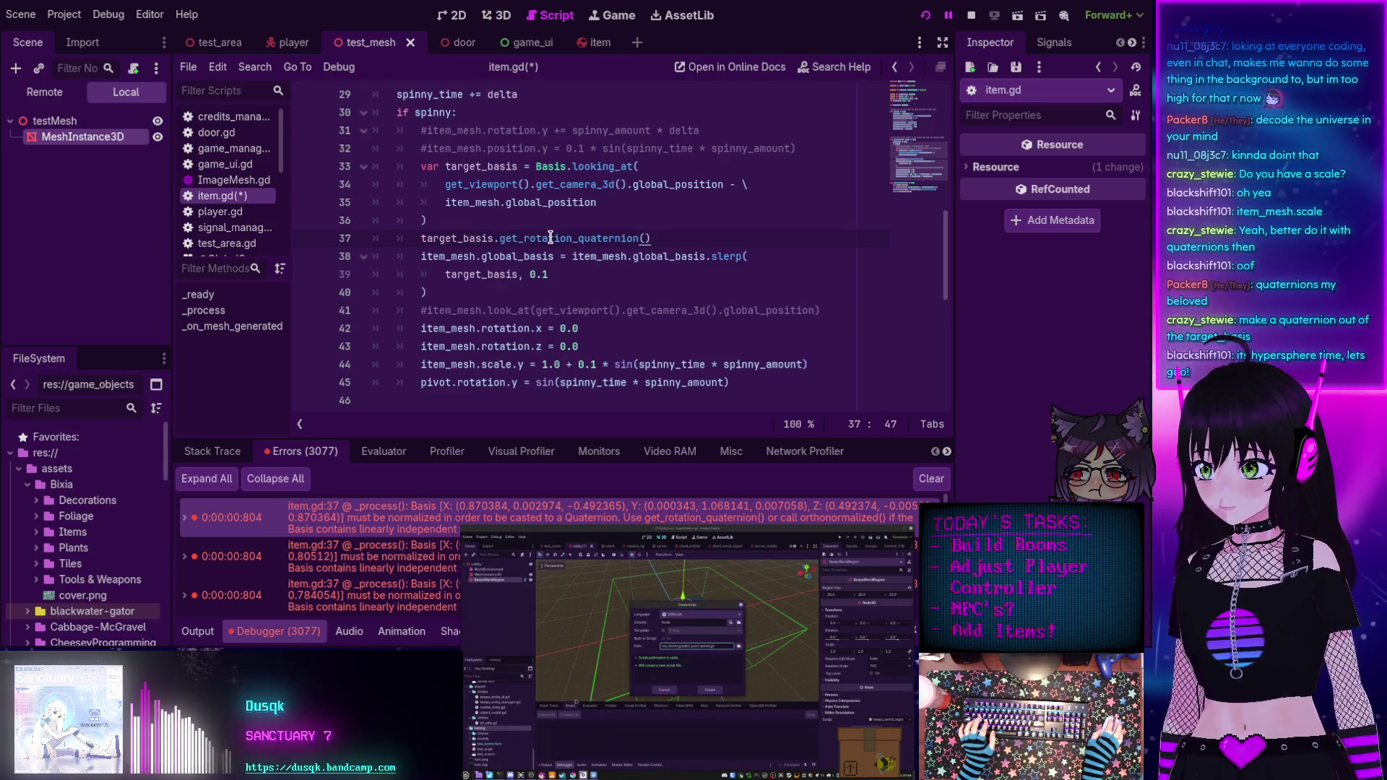
mouse_move(554, 236)
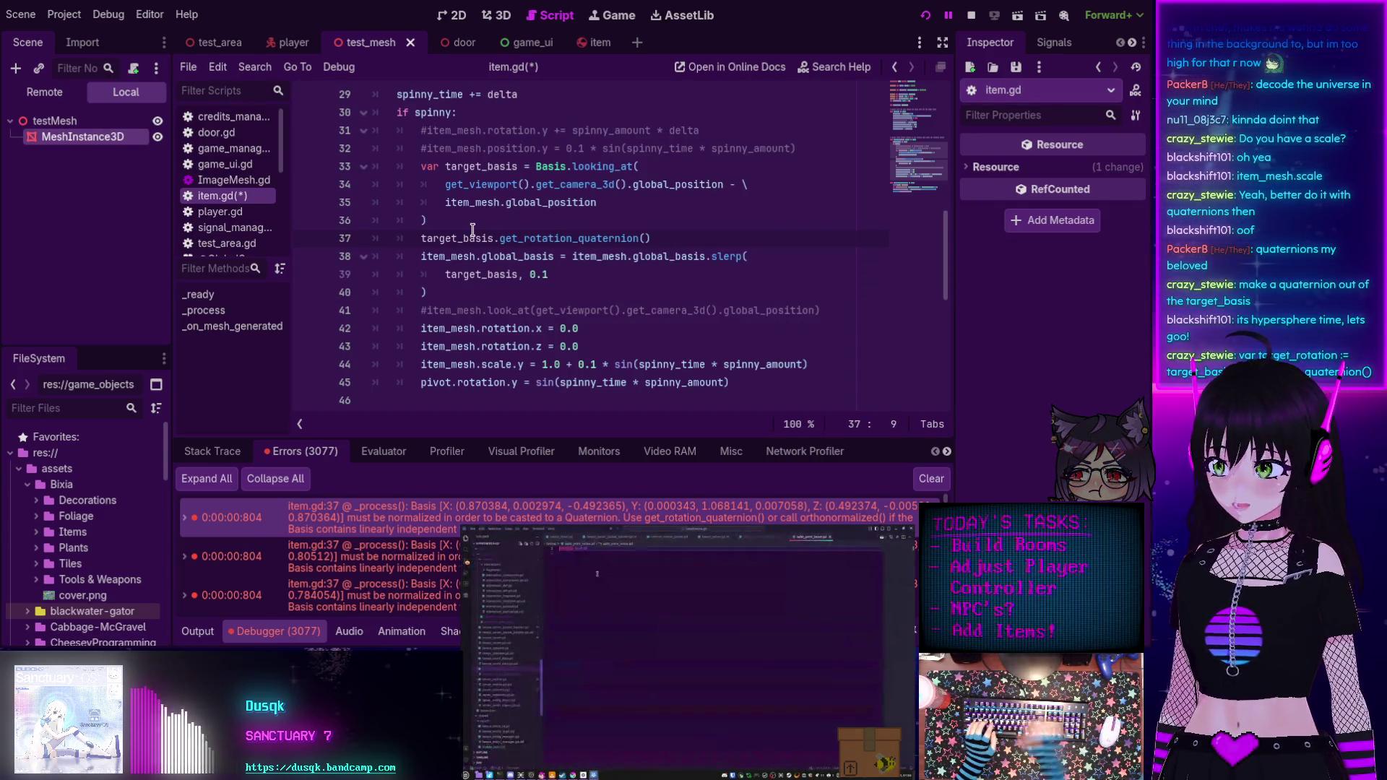
Prefix line 37 with 'var target_rotation :=' to store the quaternion.
key(Home)
text(var target_rot)
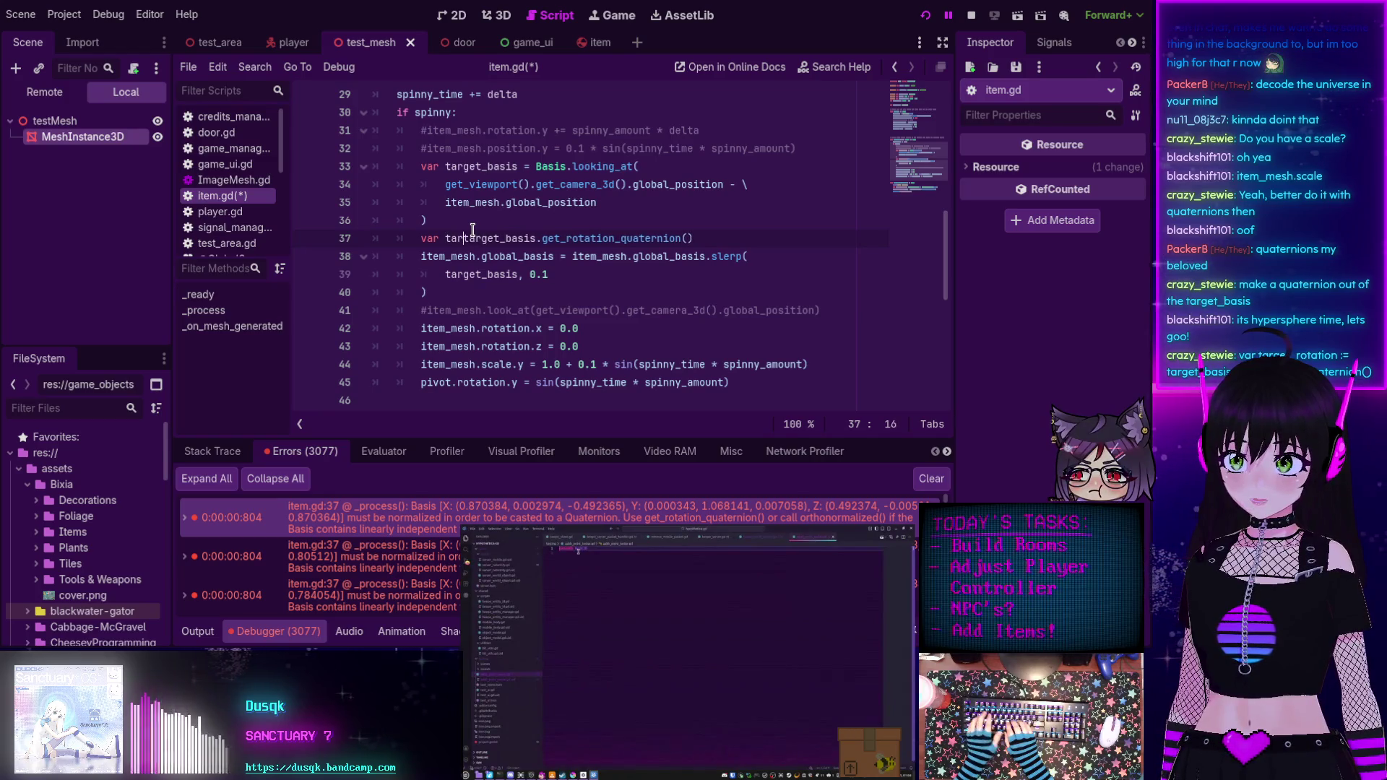
text(ation )
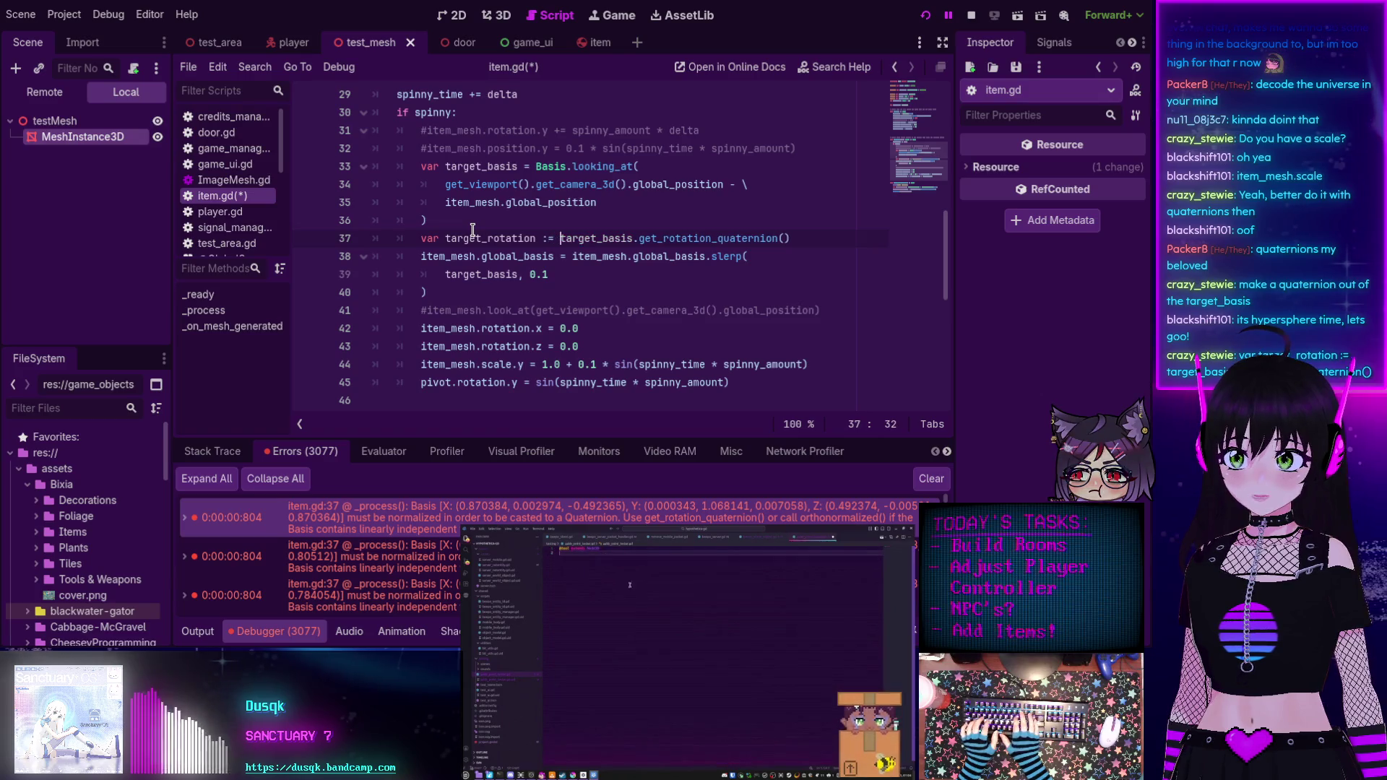
text(:=)
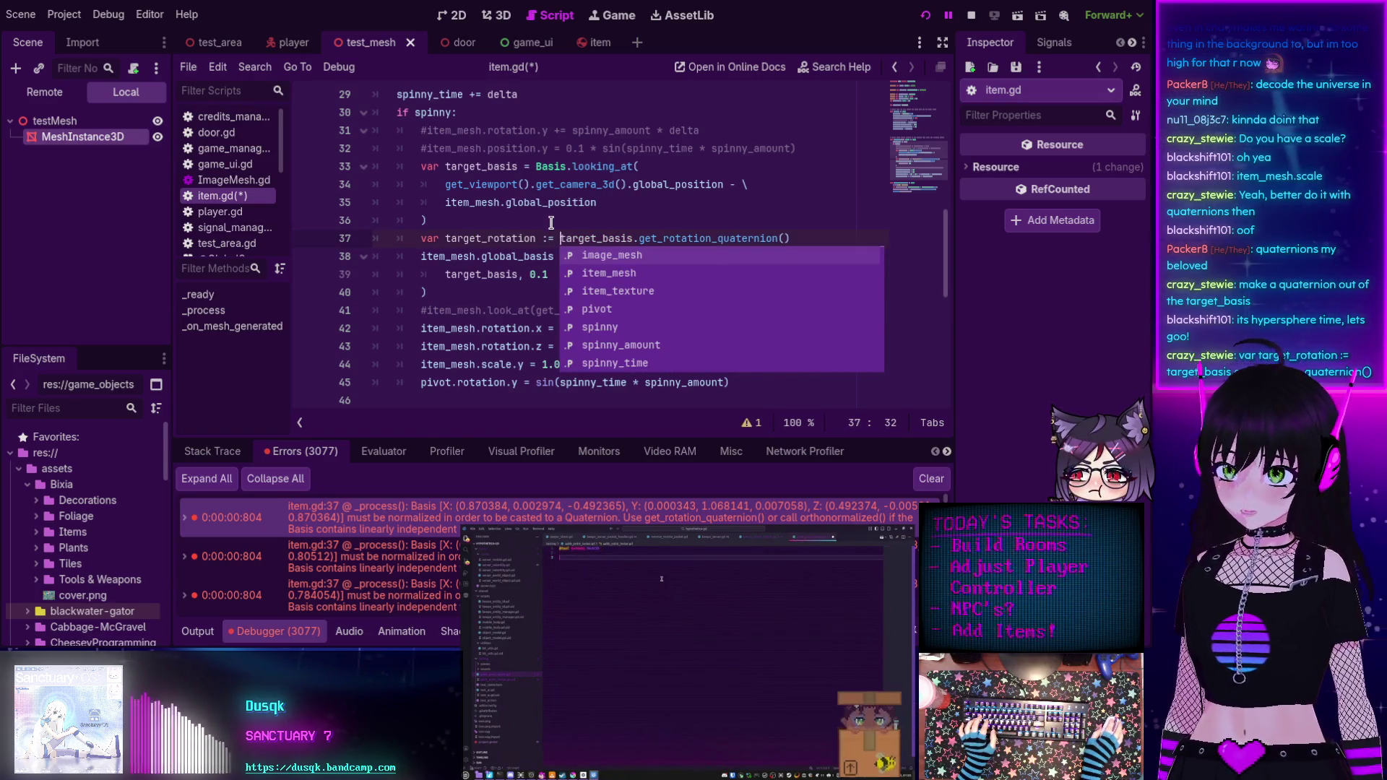
click(565, 221)
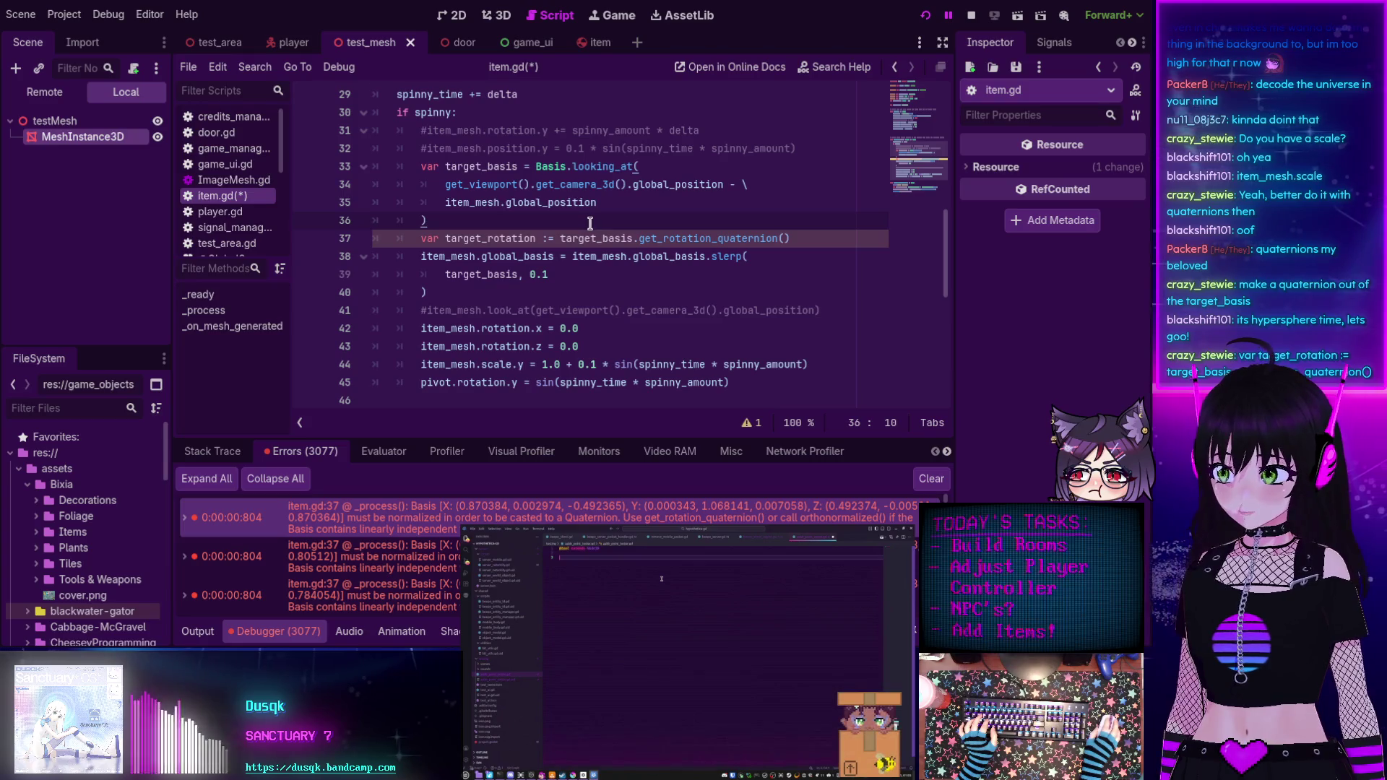
Make the slerp target target_rotation instead of target_basis, save item.gd and rerun the game.
double_click(477, 241)
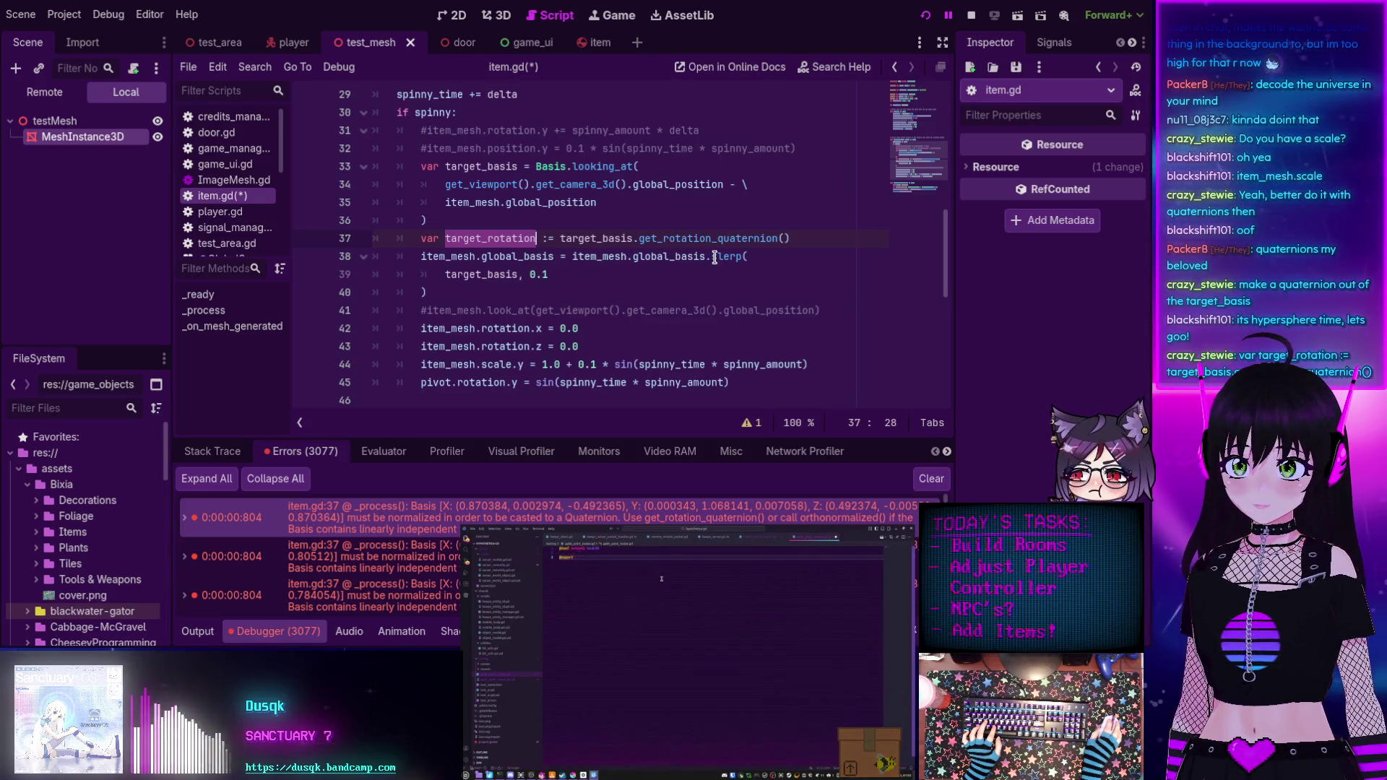
click(478, 274)
text(rotation)
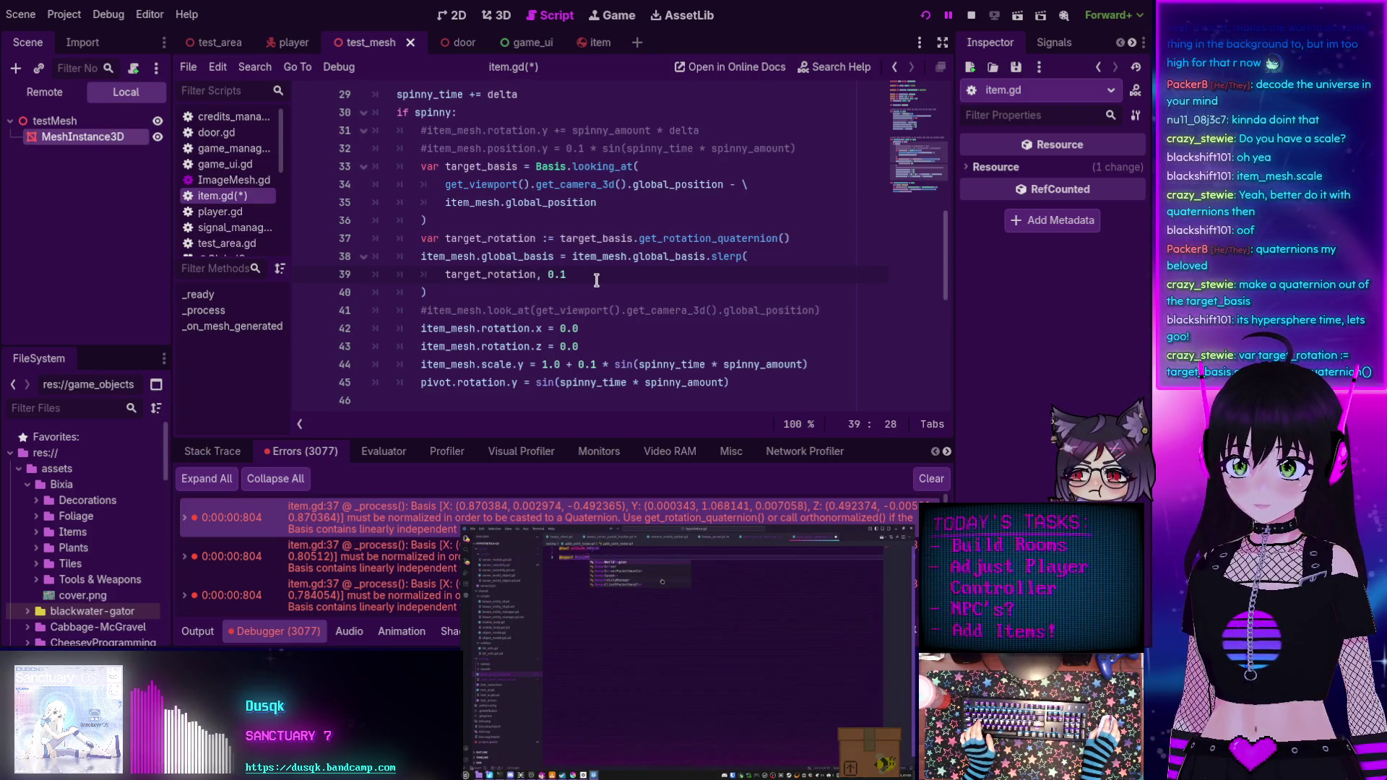
key(ctrl+s)
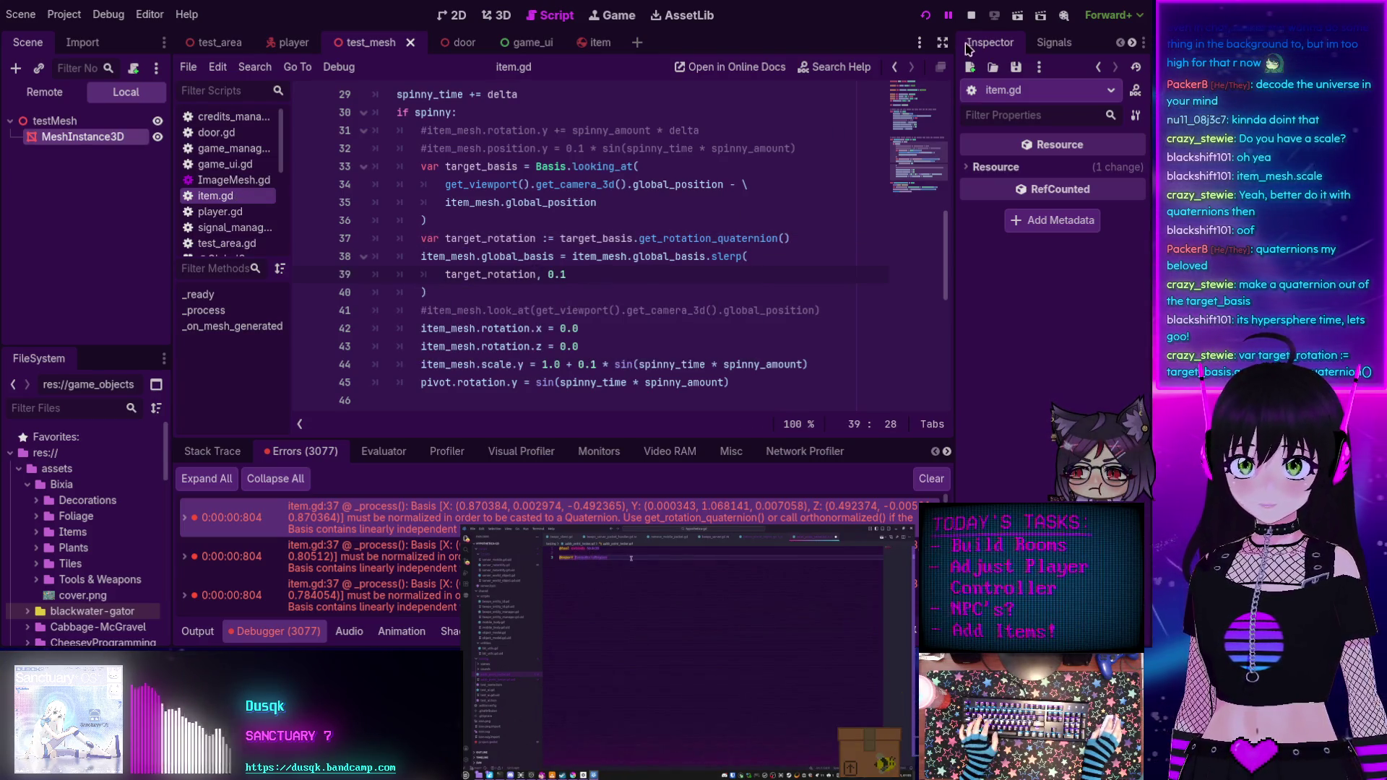
click(925, 14)
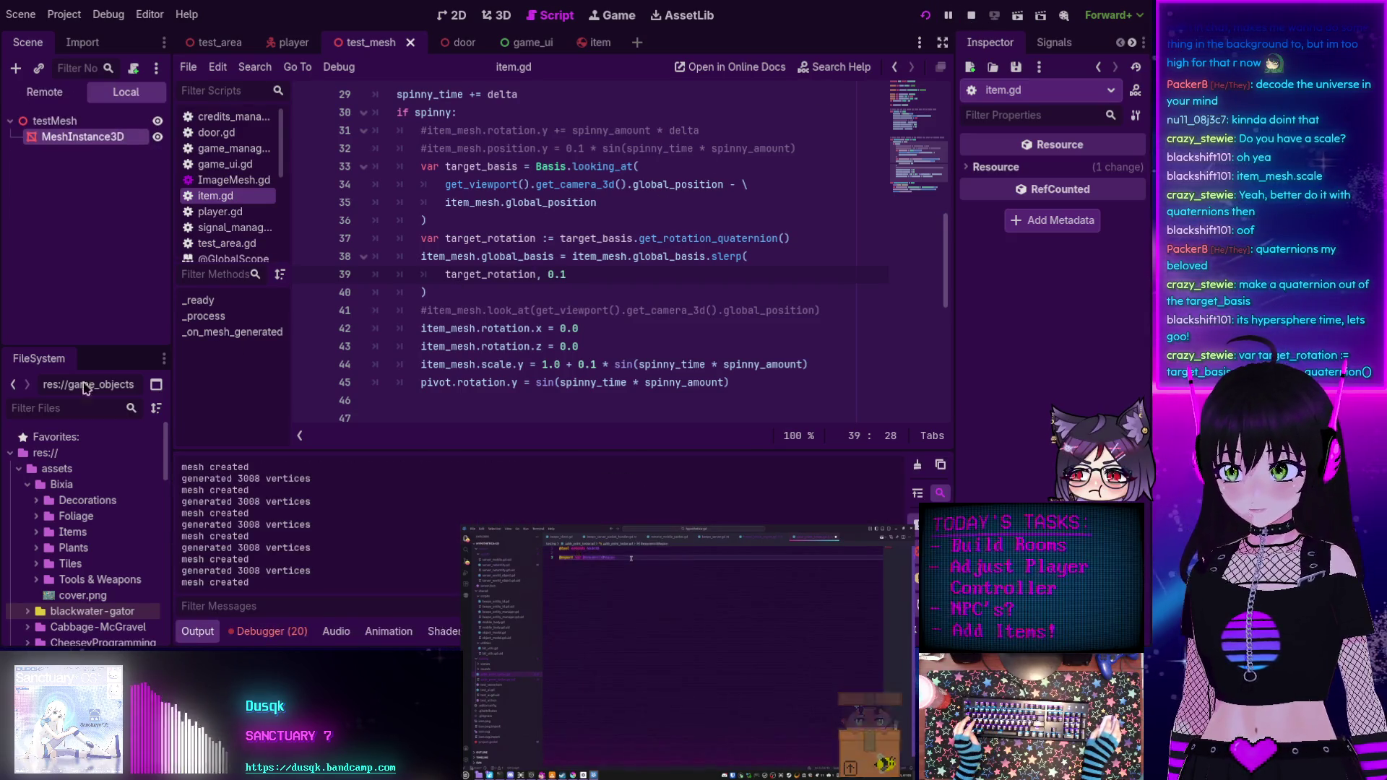
Pause the game, check its window and the item.gd:38 debugger errors, then stop it.
click(949, 17)
click(378, 584)
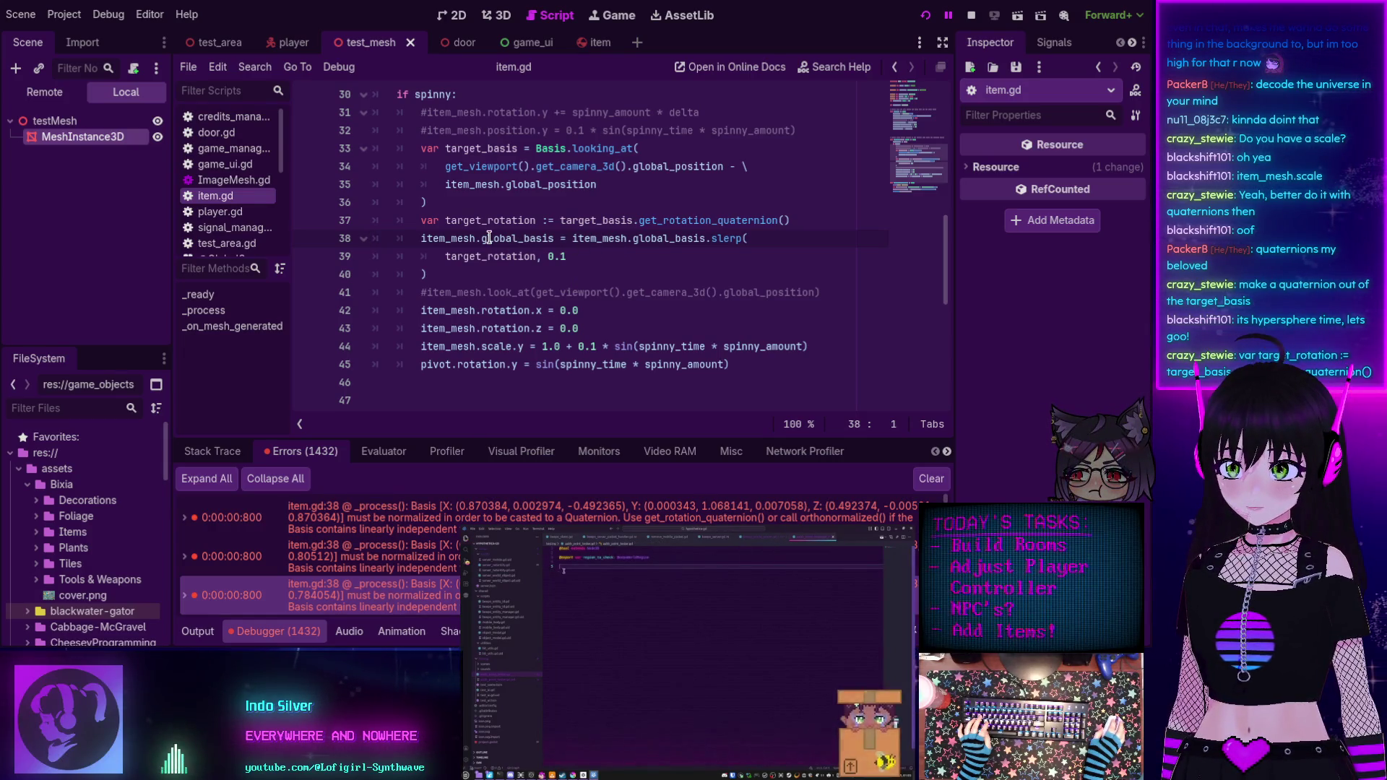
mouse_move(489, 238)
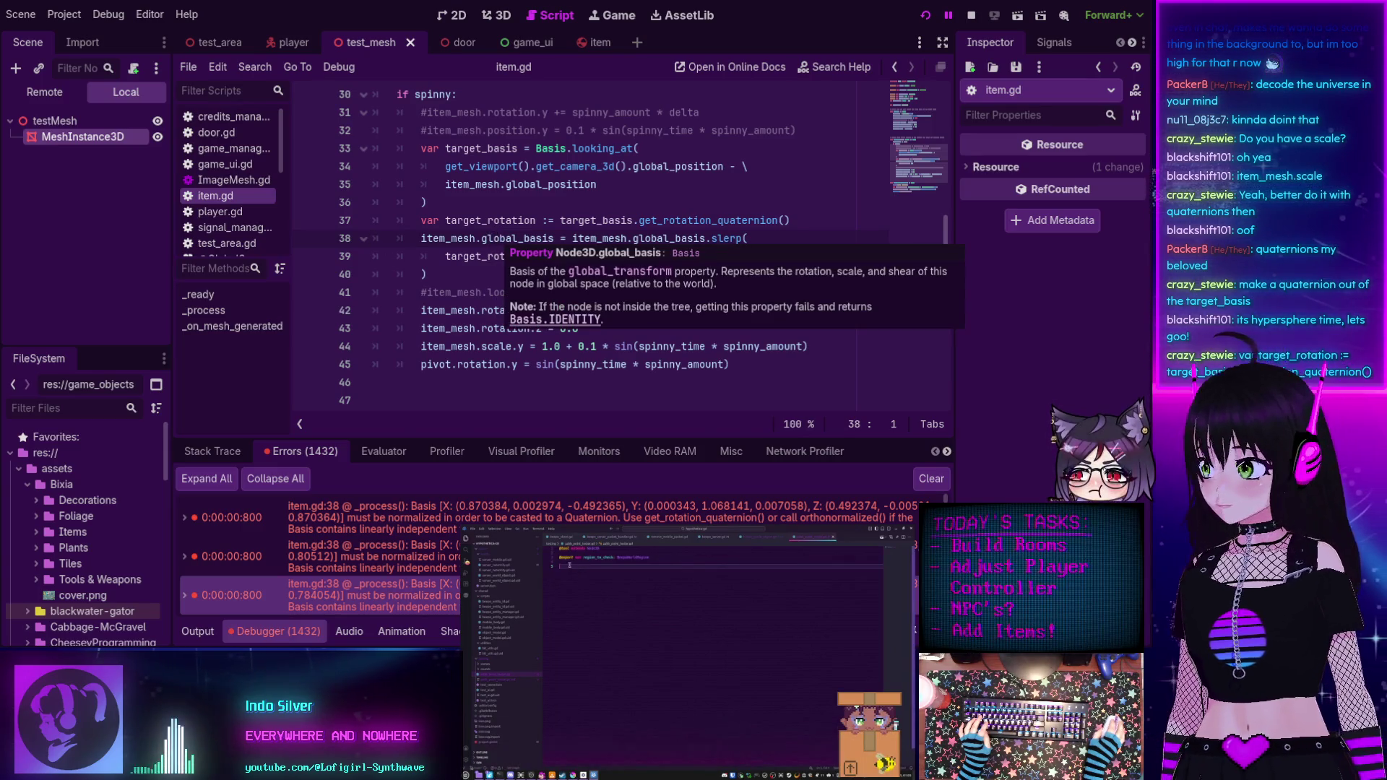
key(F5)
drag(653, 359, 627, 328)
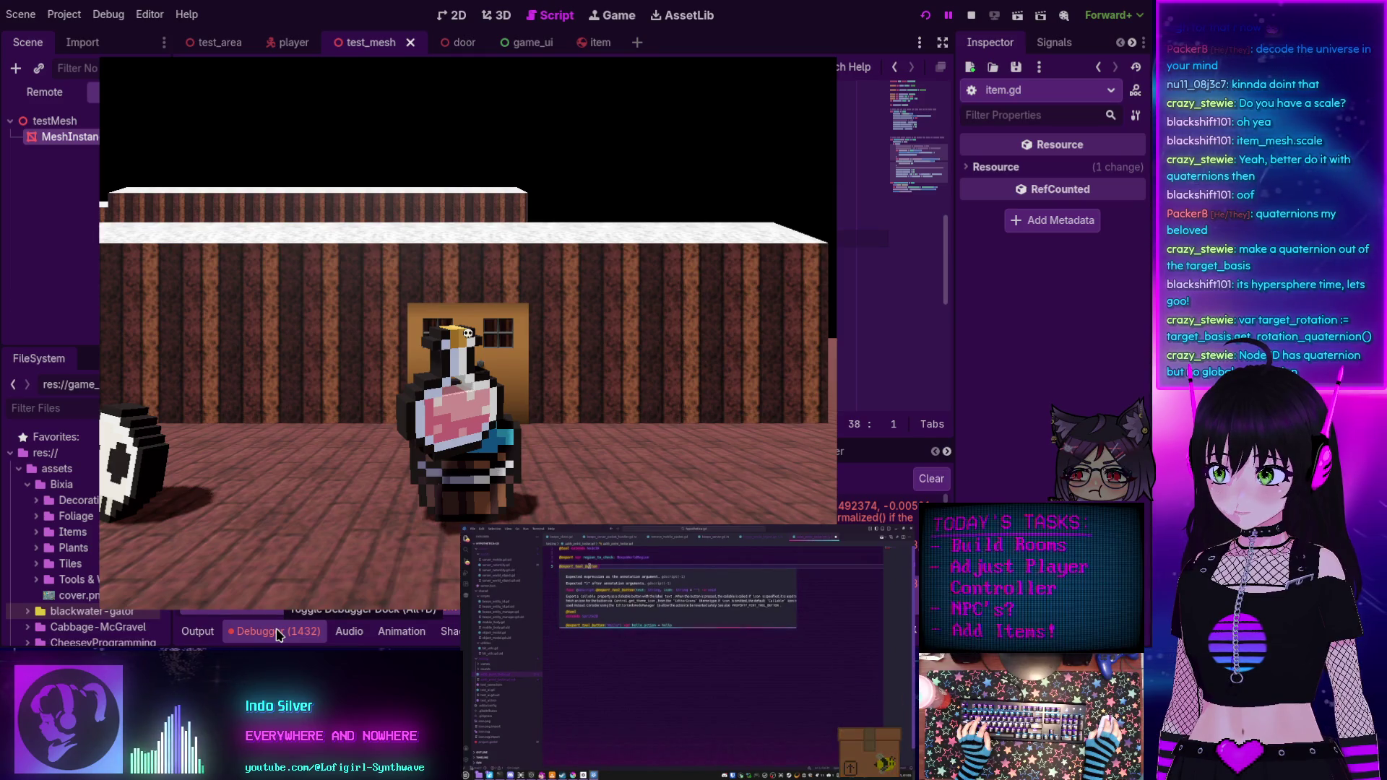
click(277, 631)
click(974, 16)
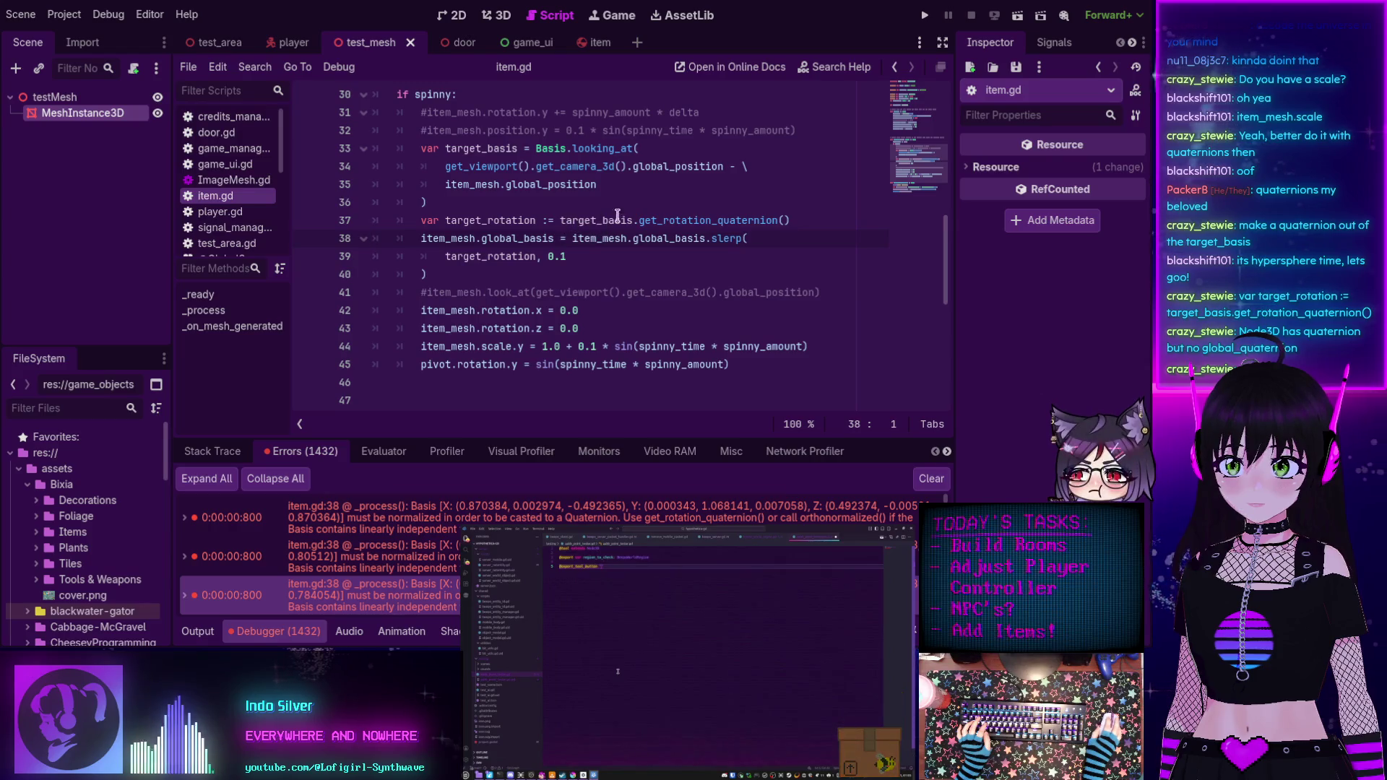
Expand the first error's stack trace and scroll item.gd to the item_mesh scale line.
double_click(422, 526)
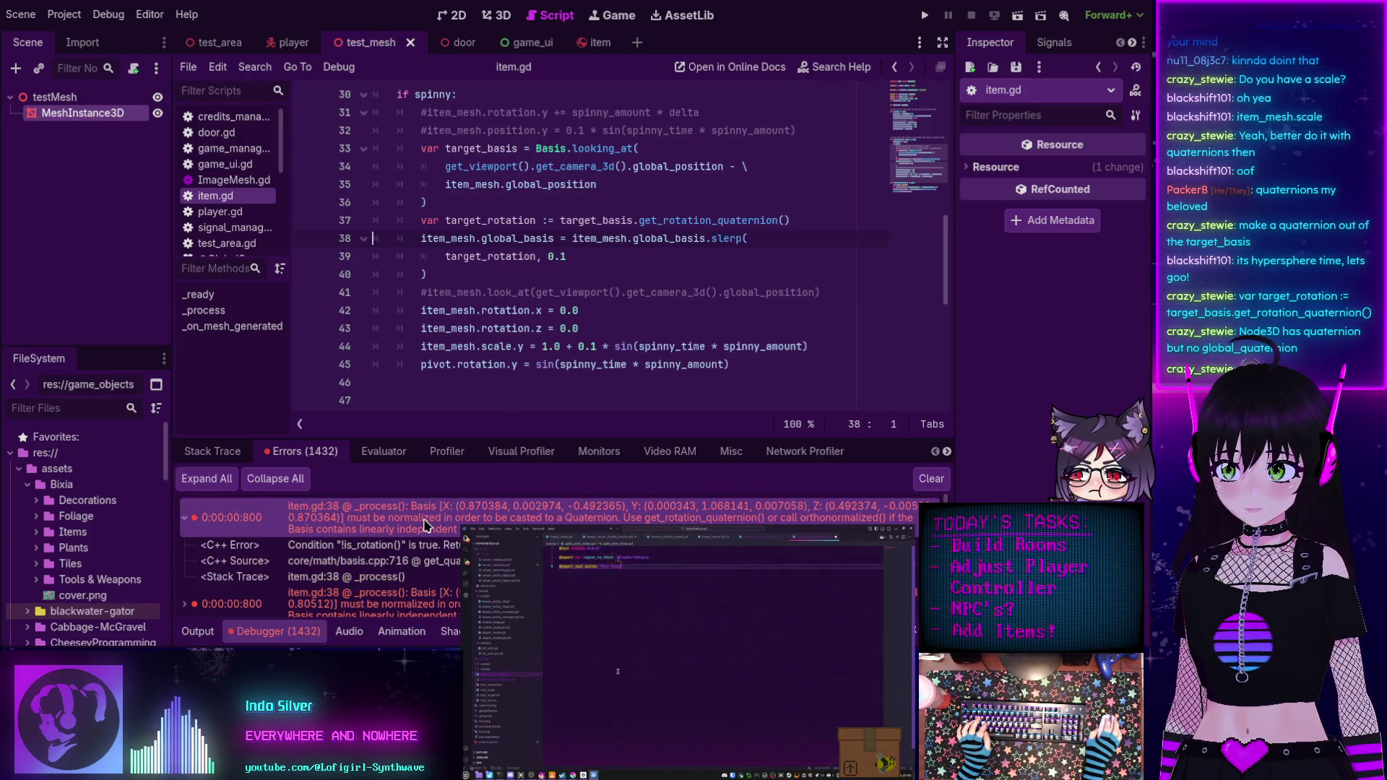
double_click(421, 527)
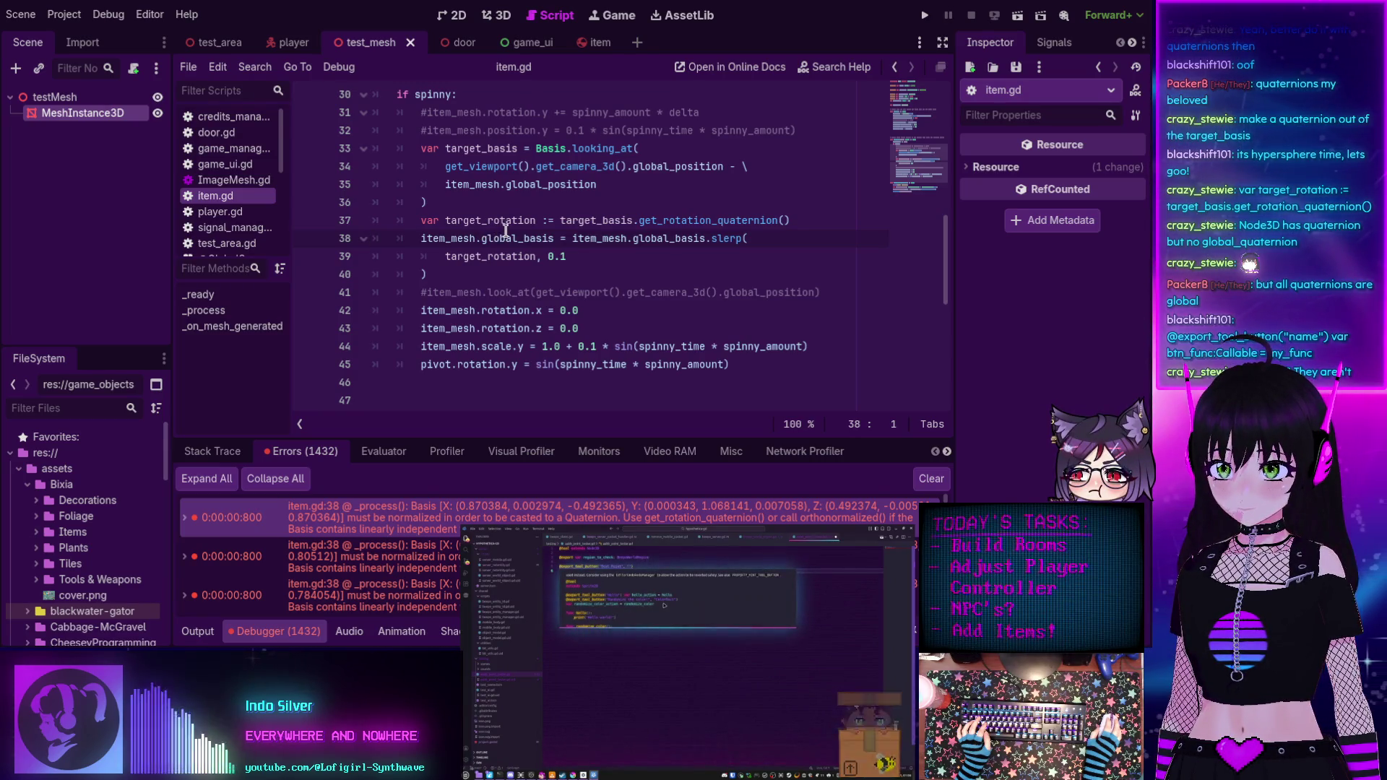
scroll(473, 163, up, 1)
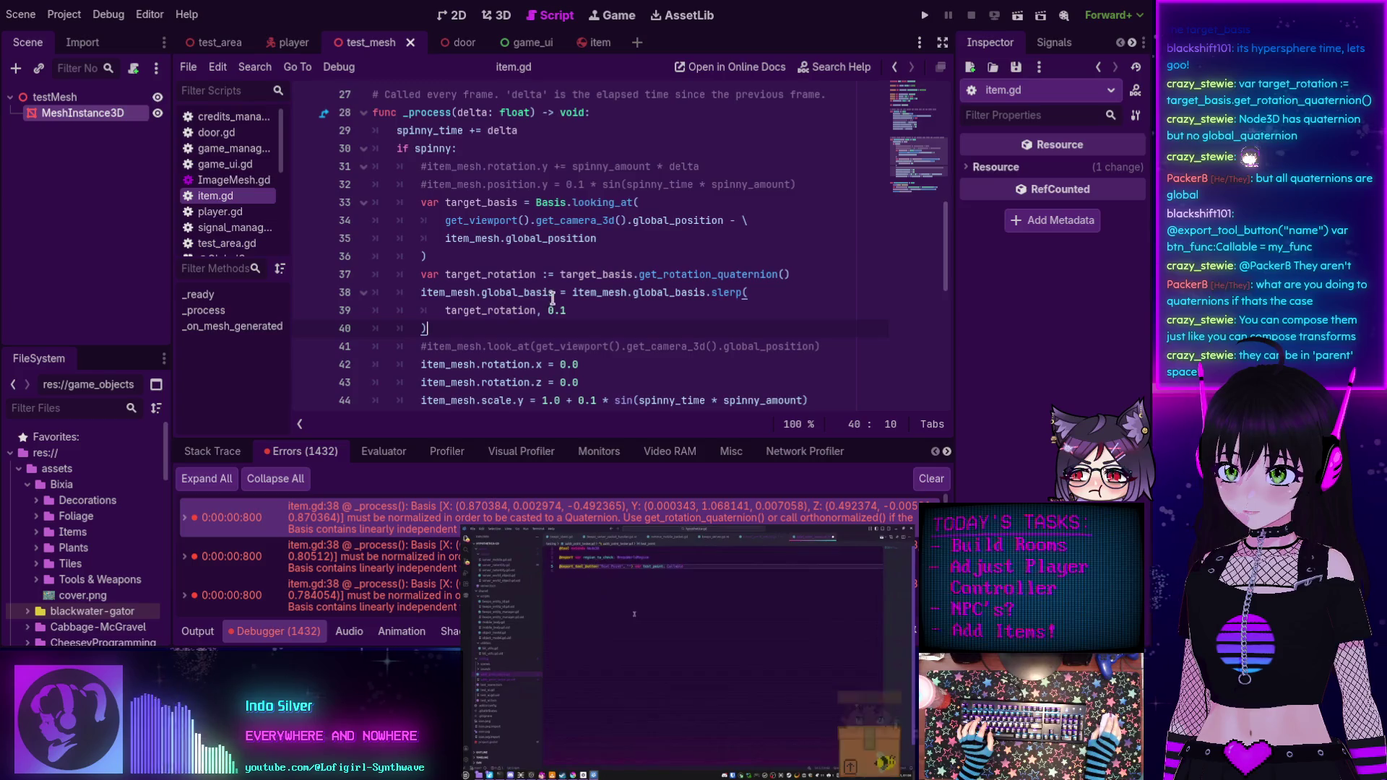
scroll(505, 278, down, 1)
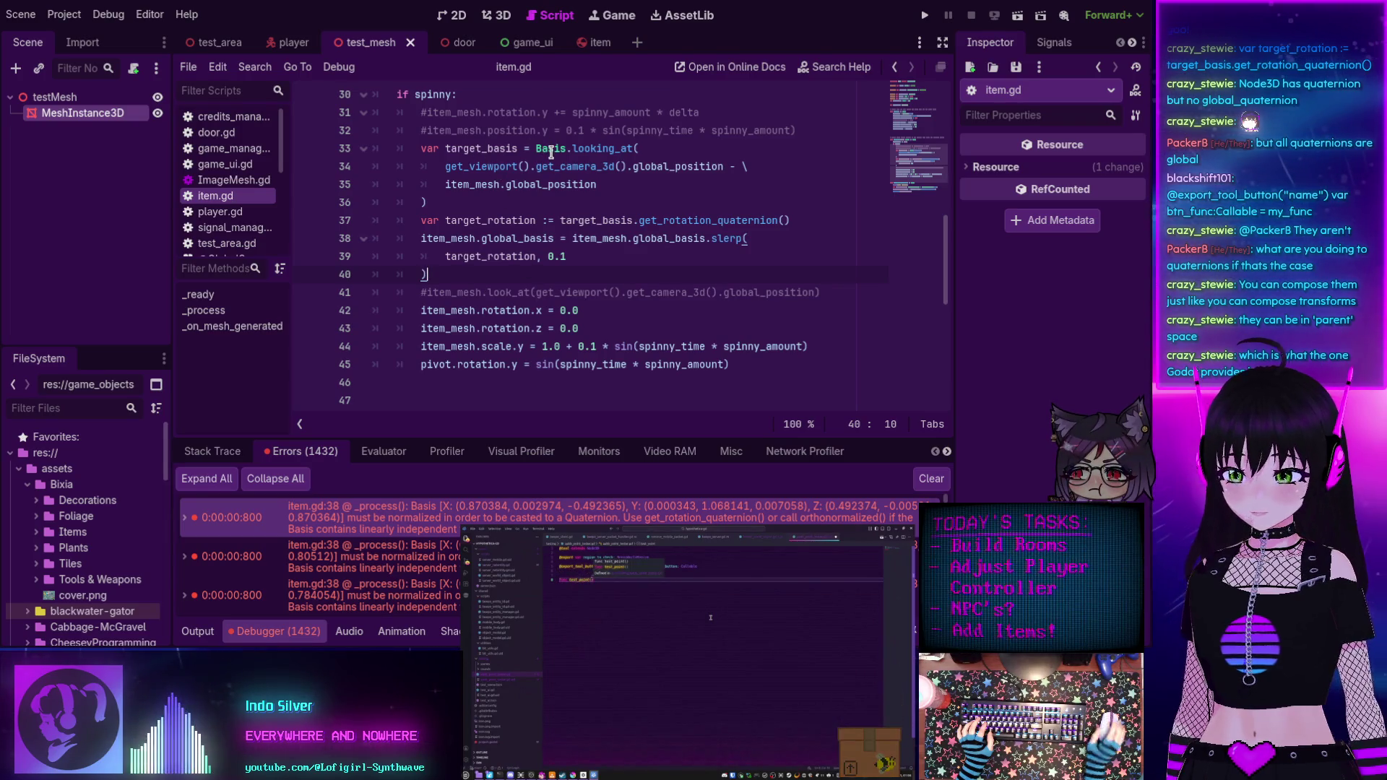
mouse_move(551, 152)
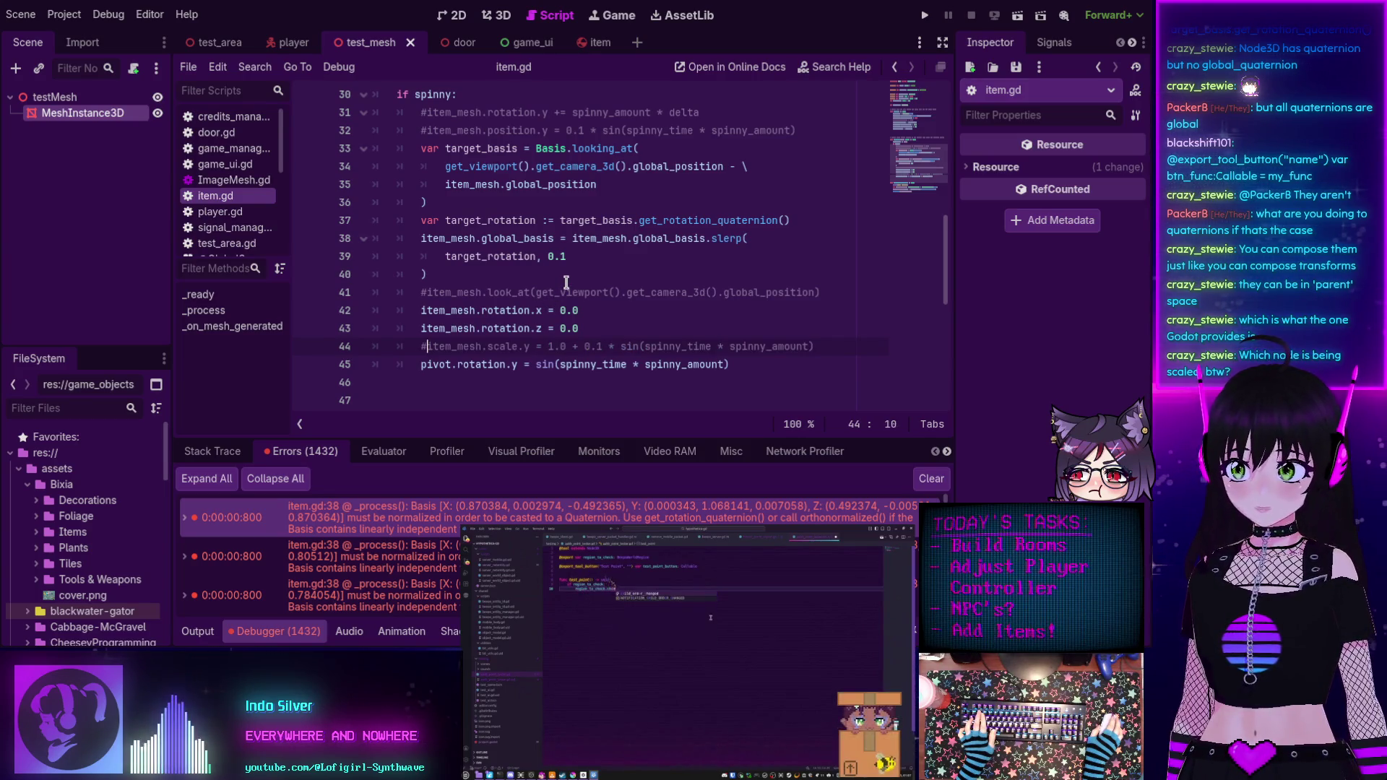
Comment out line 44's item_mesh scale with # and run the project.
text(#)
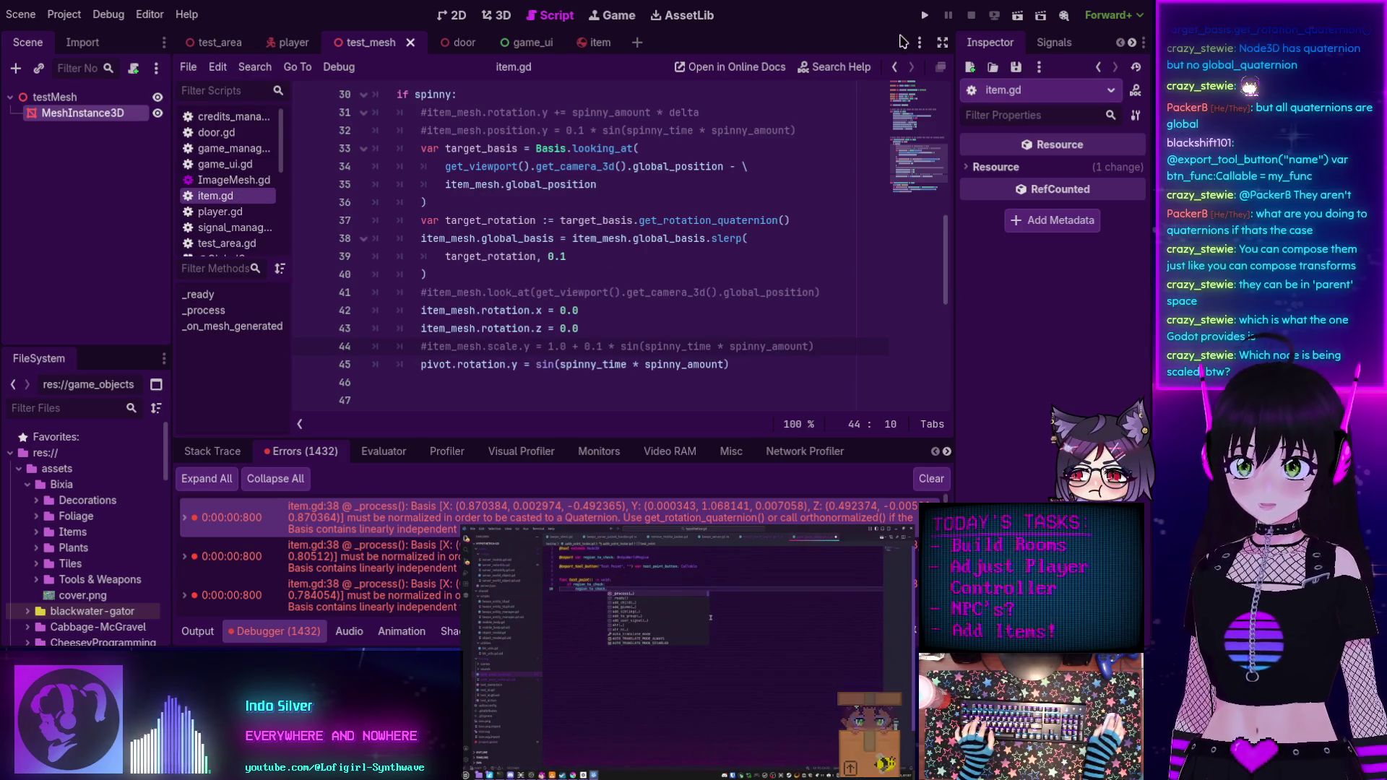
click(924, 16)
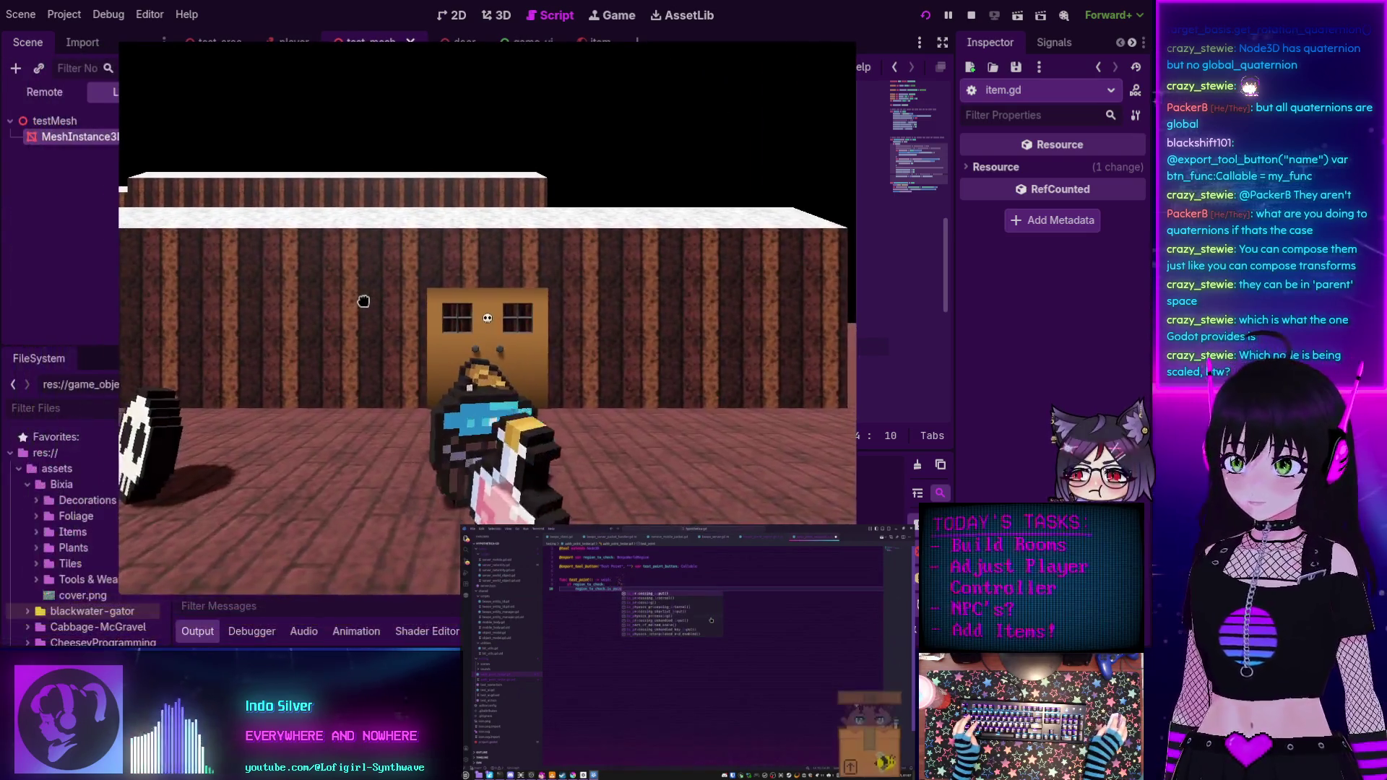
click(363, 301)
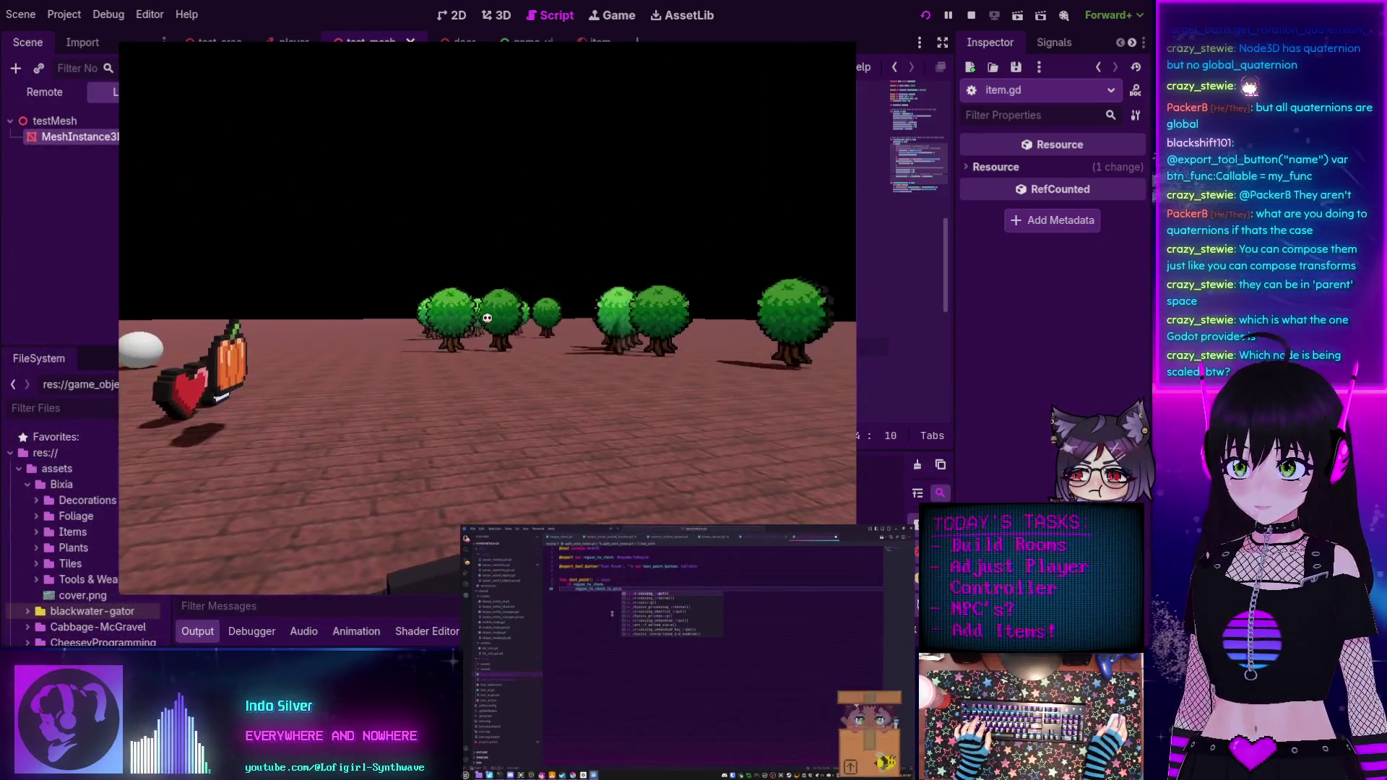
Walk through the tree field with WASD to check the trees, then stop with F8.
key(w)
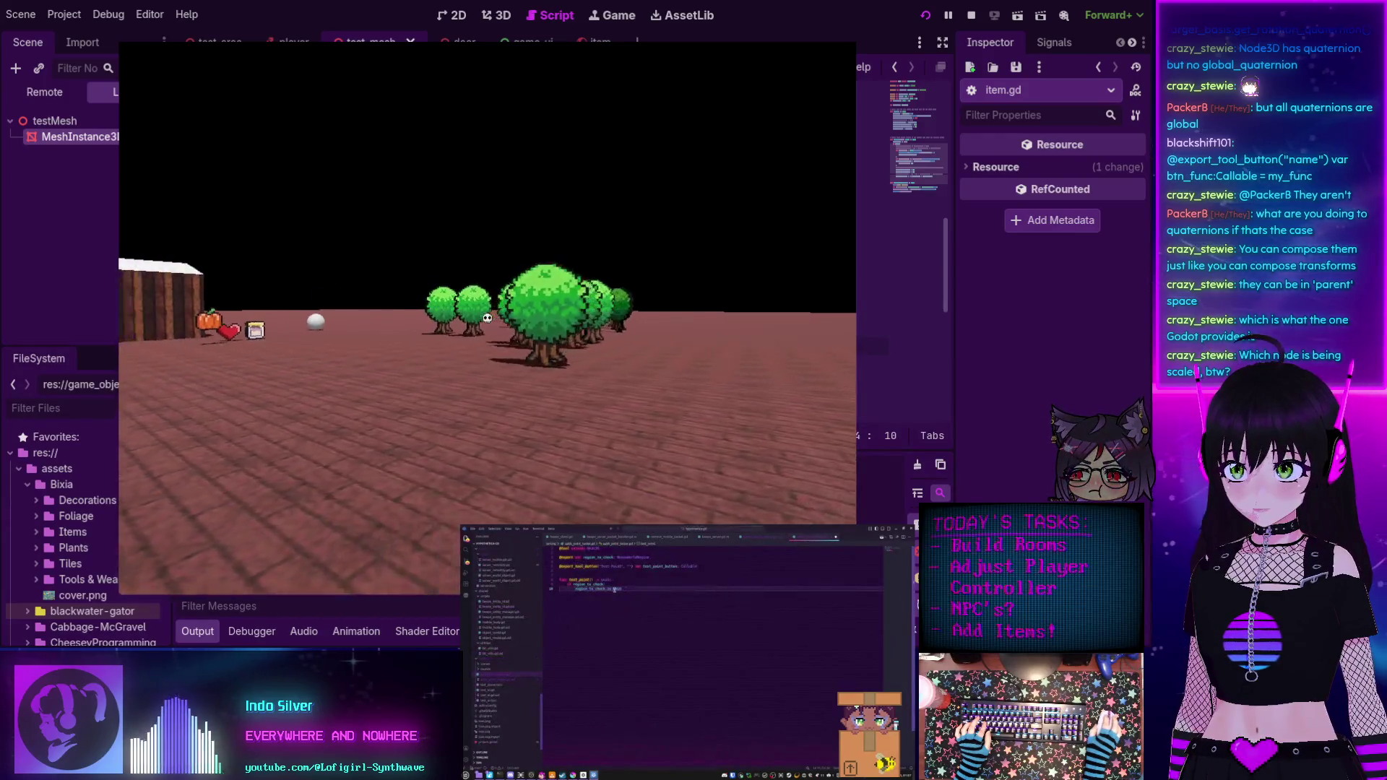
key(s)
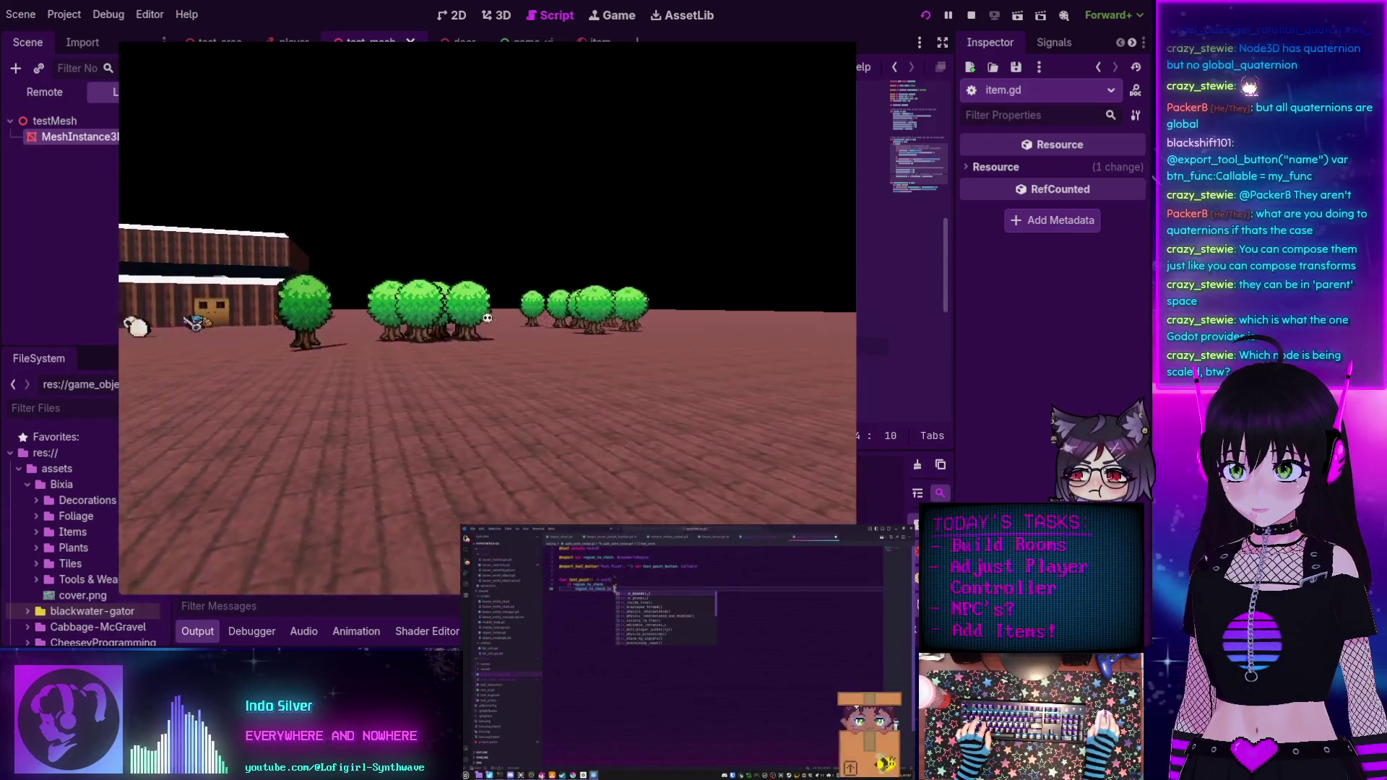
key(d)
key(w)
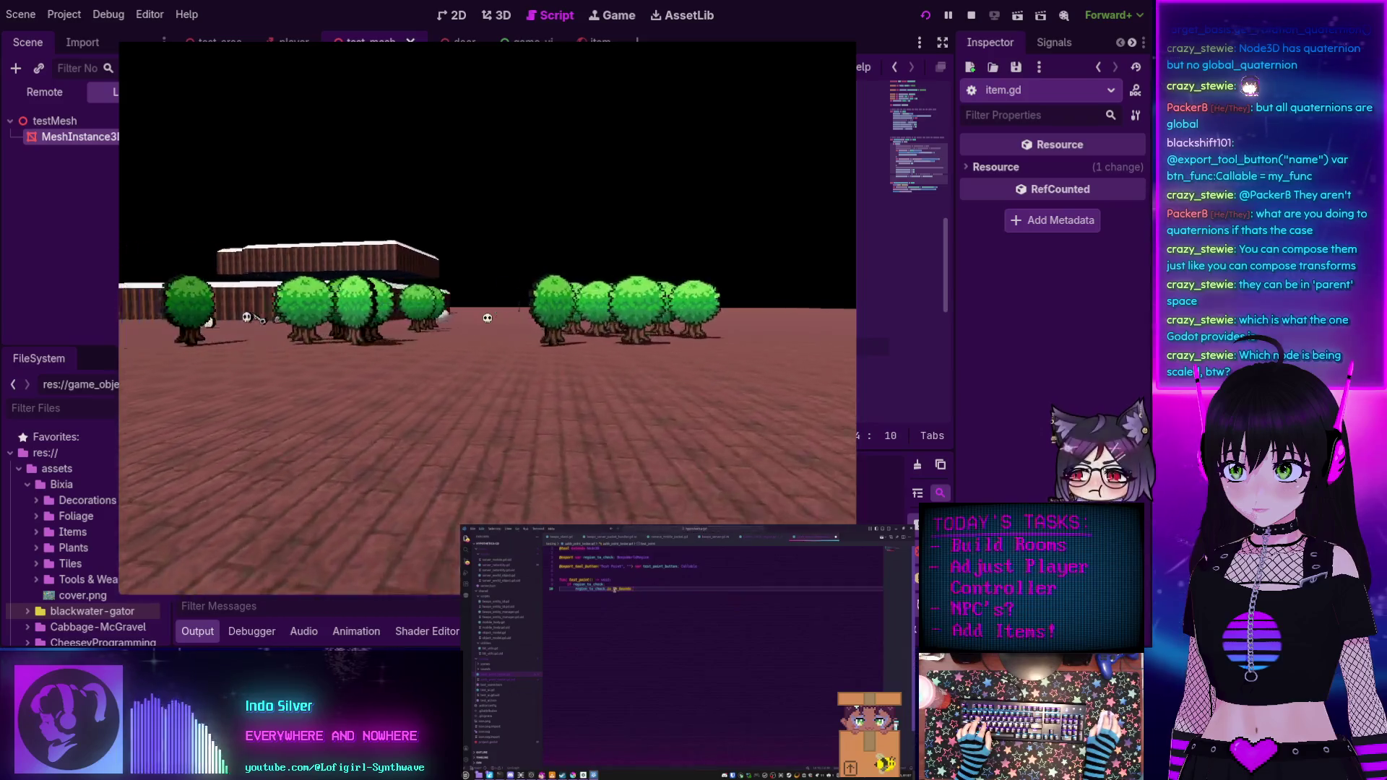
key(a)
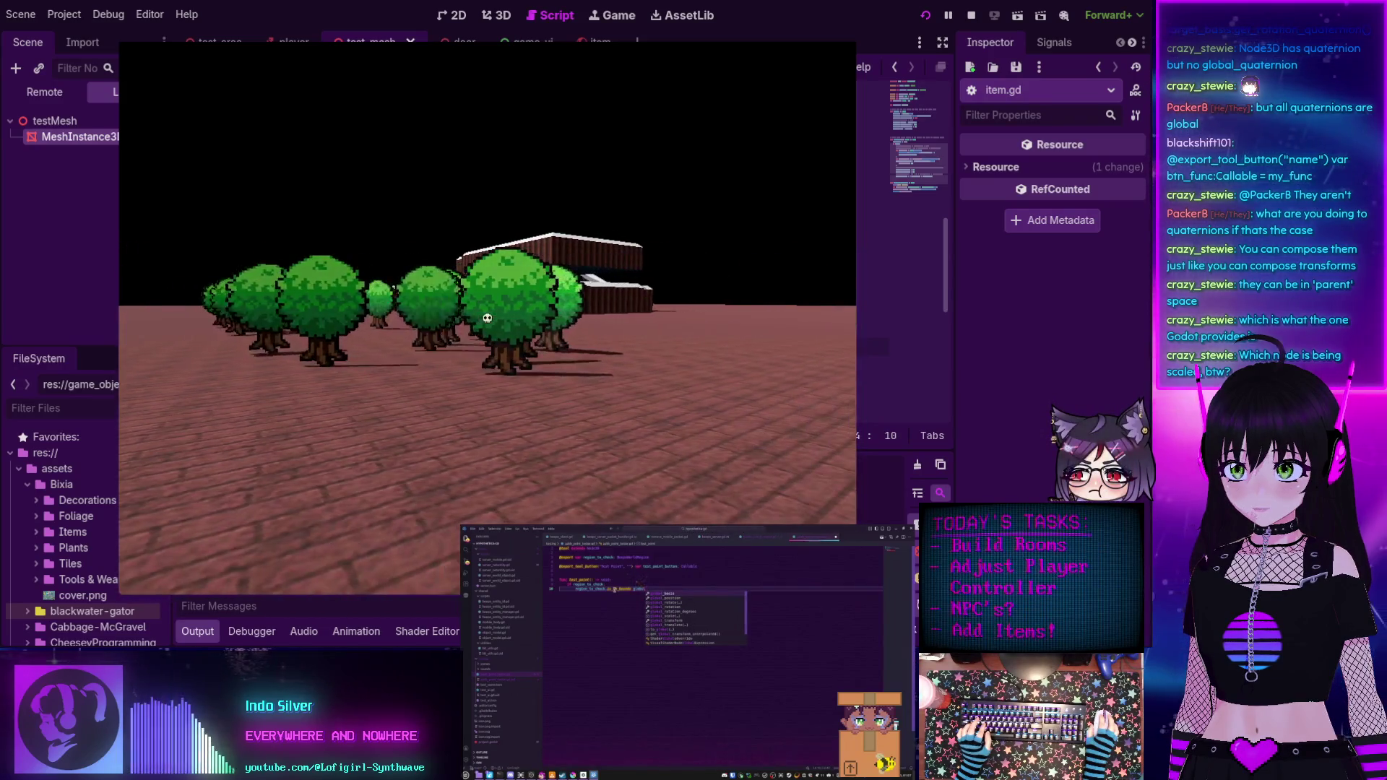
key(w)
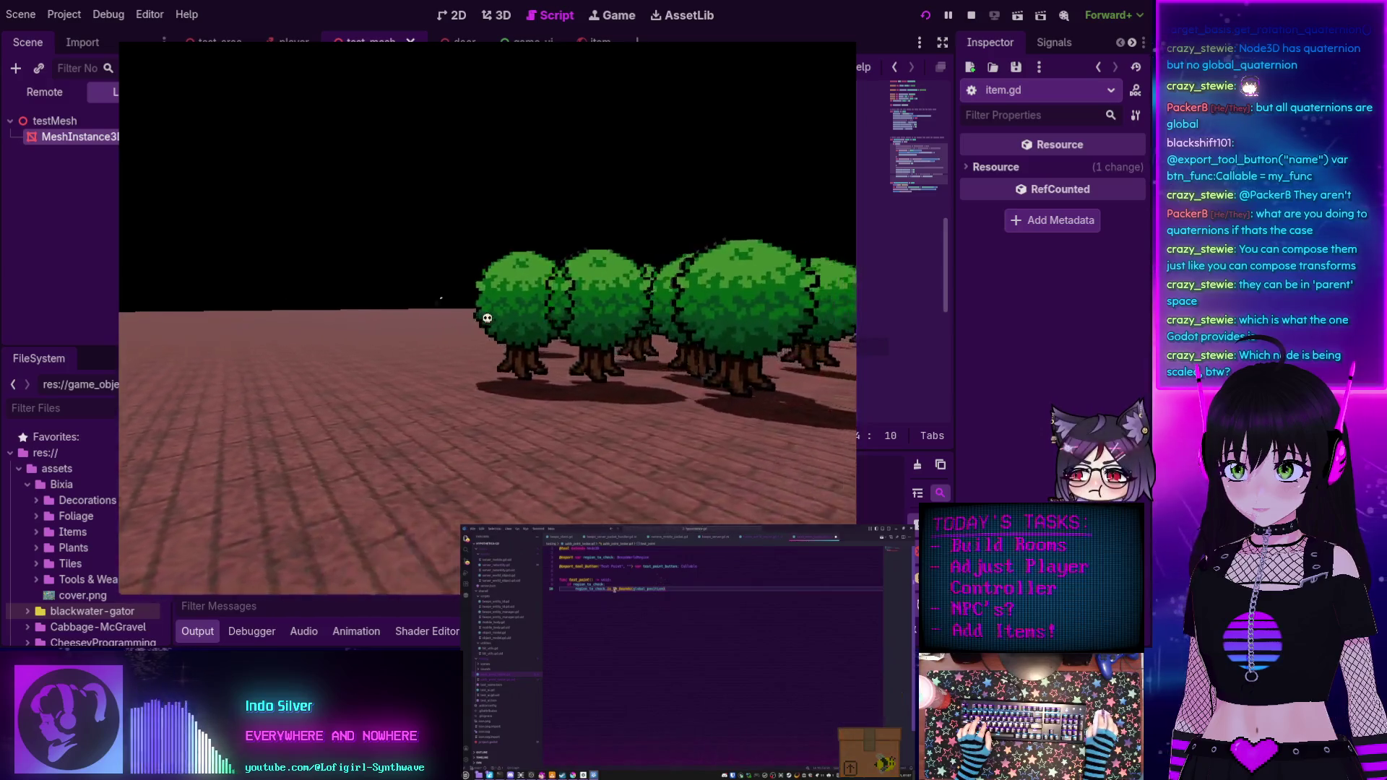
key(w)
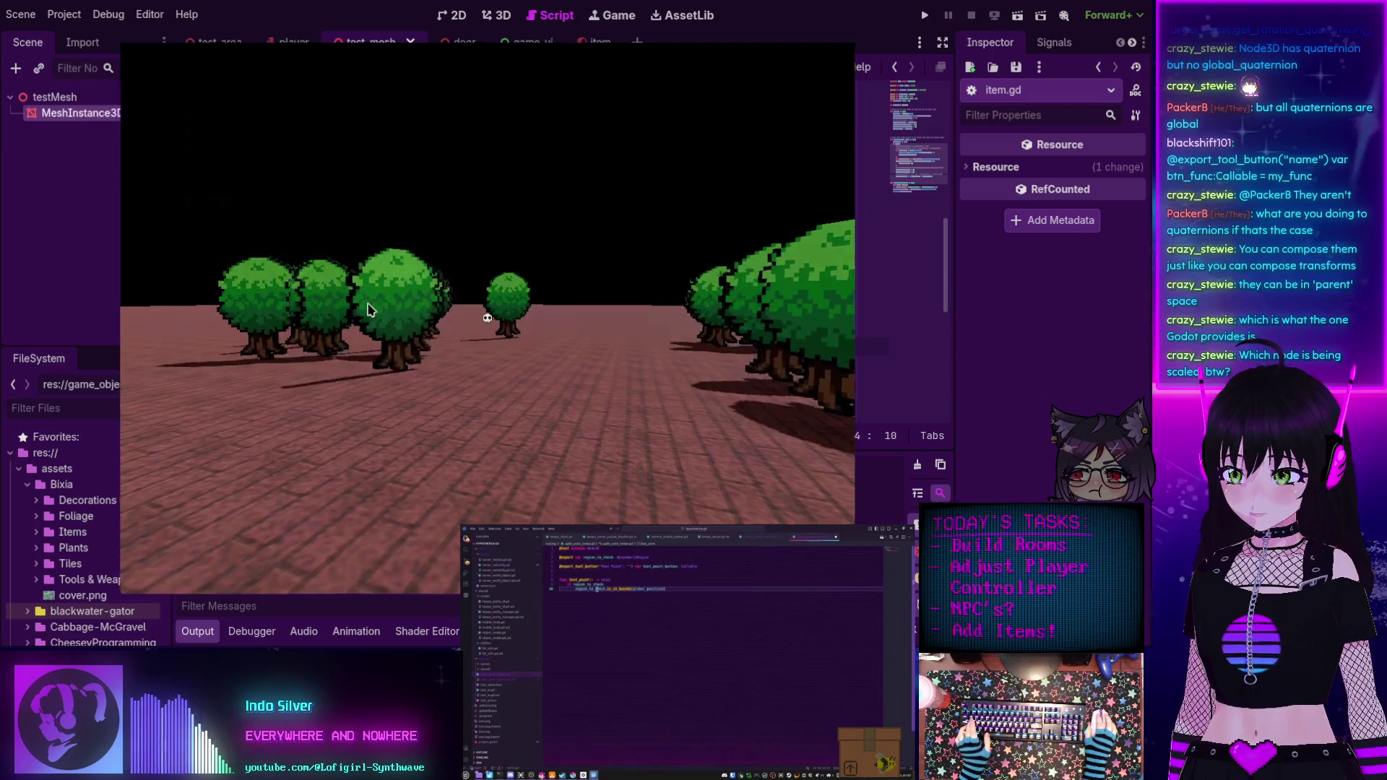
key(F8)
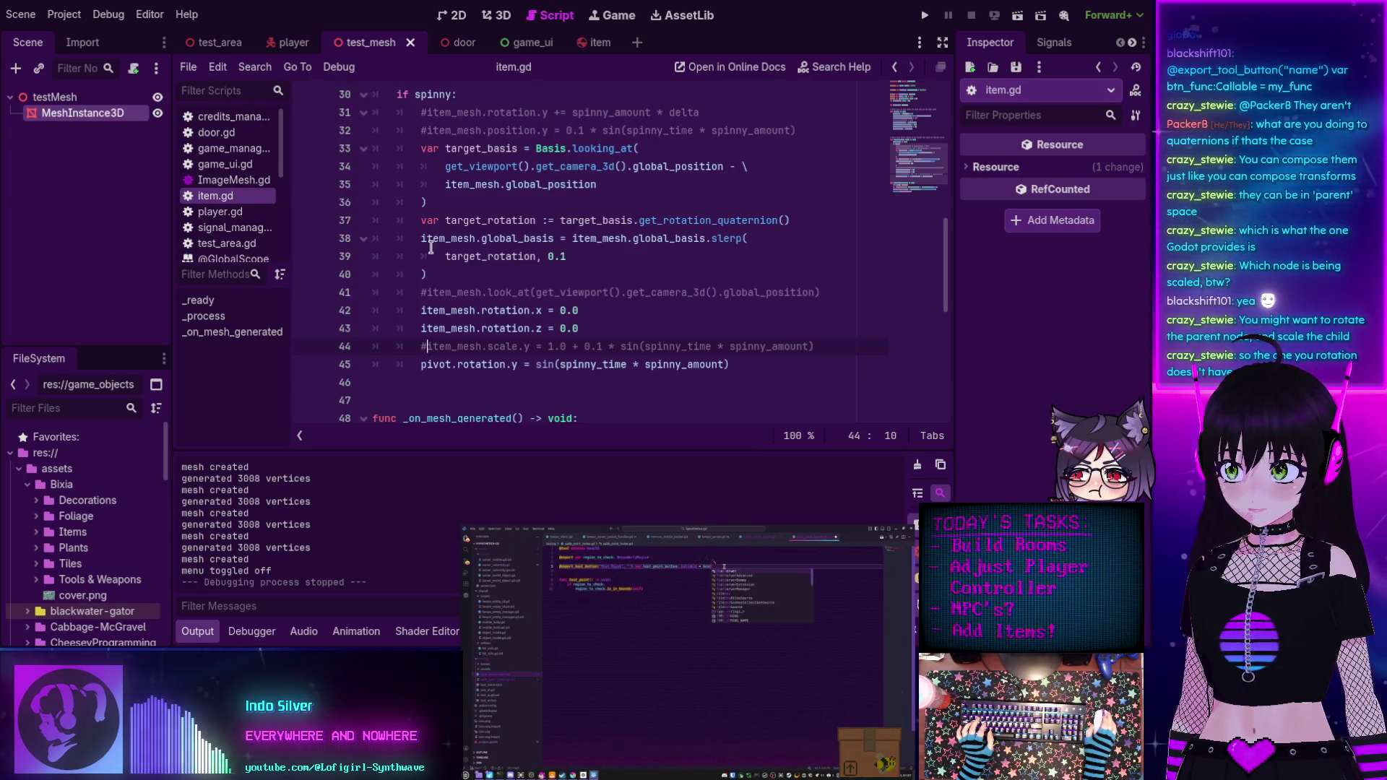
Make line 44 scale the root instead of item_mesh and set the slerp weight to 0.01.
click(583, 44)
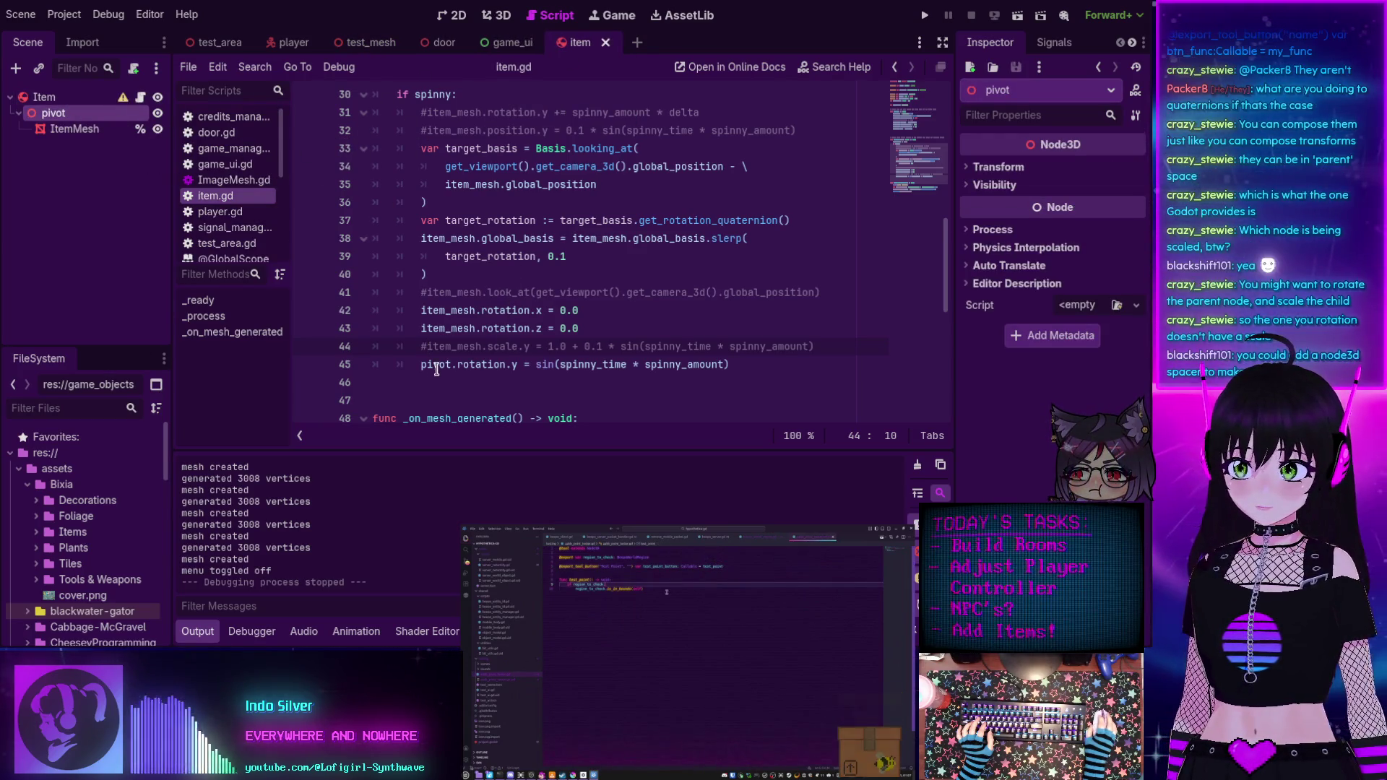
double_click(454, 347)
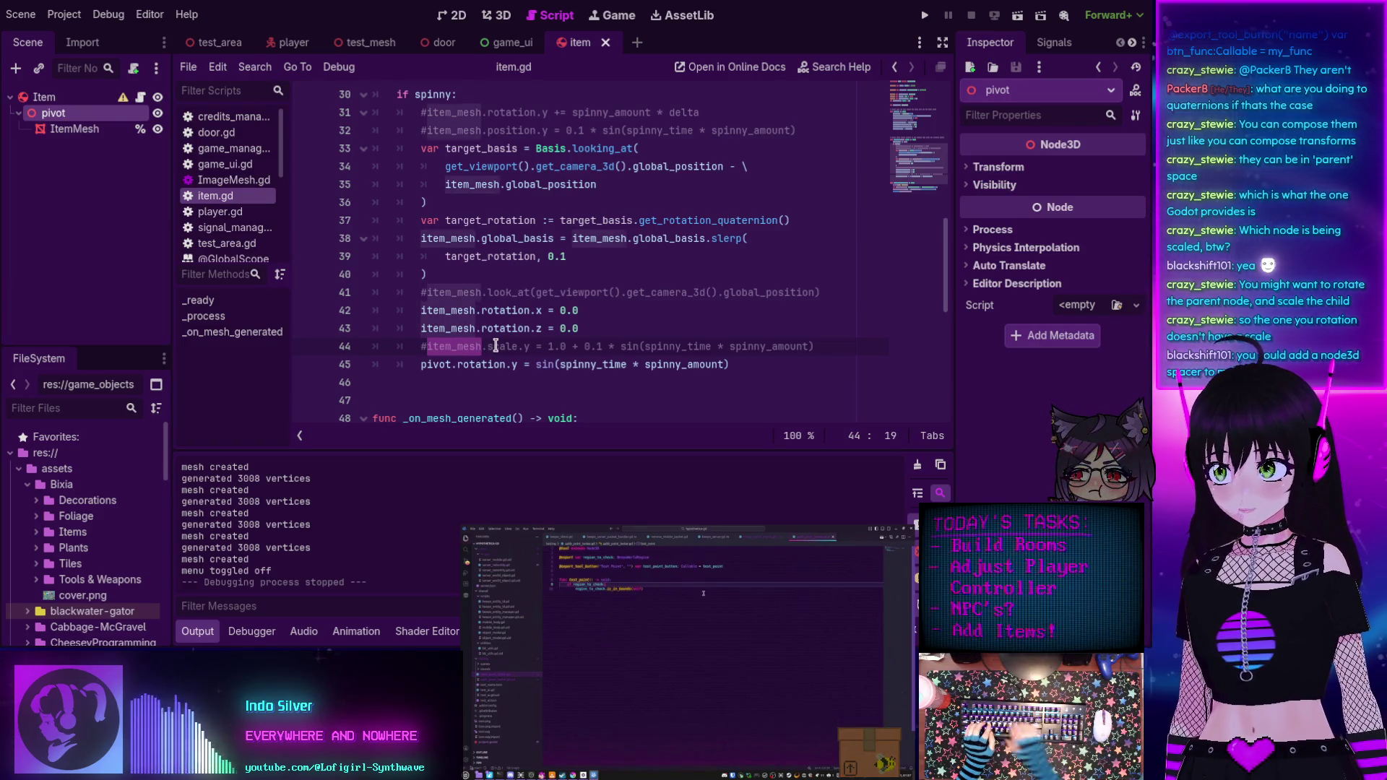
key(Right)
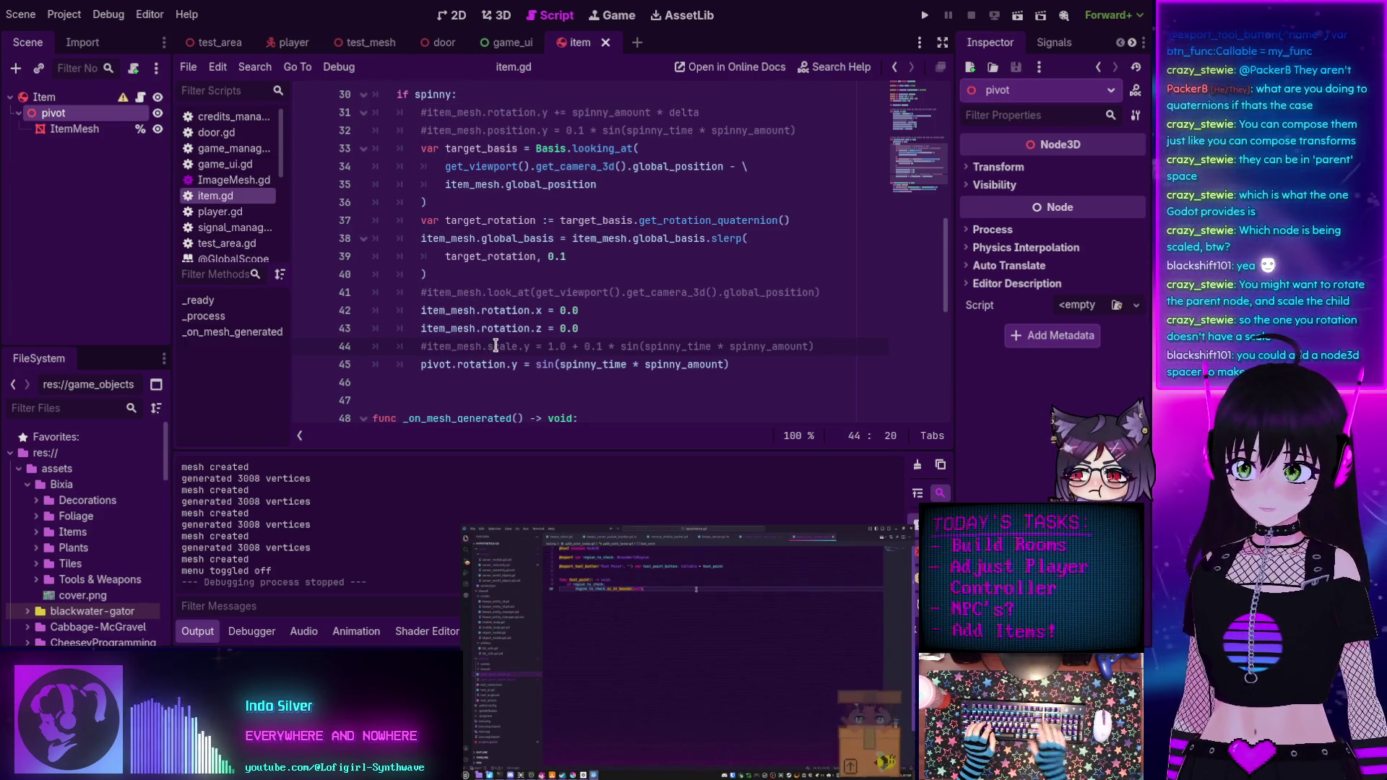
key(BackSpace)
key(BackSpace)
key(BackSpace)
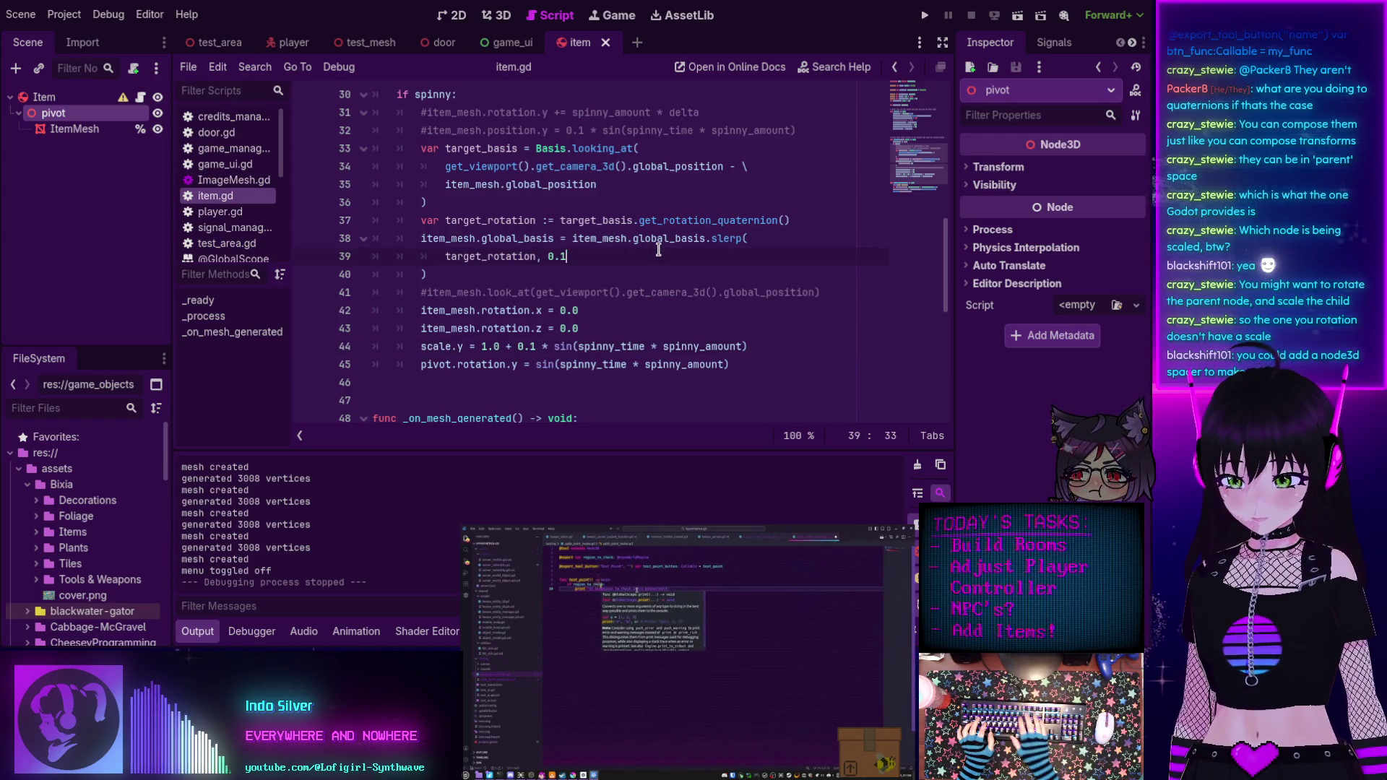
key(BackSpace)
text(01)
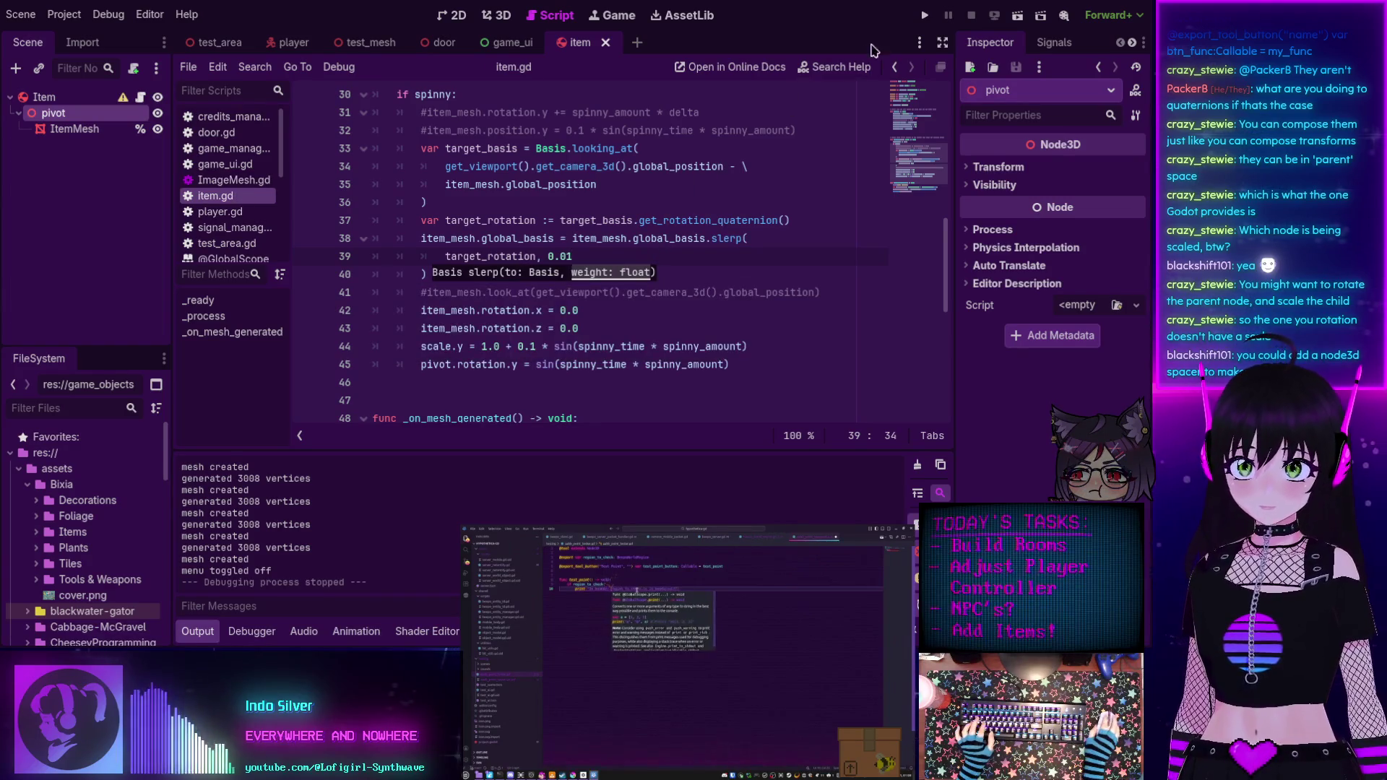
Run the game, walk among the trees toward the big bush, then stop it.
click(924, 18)
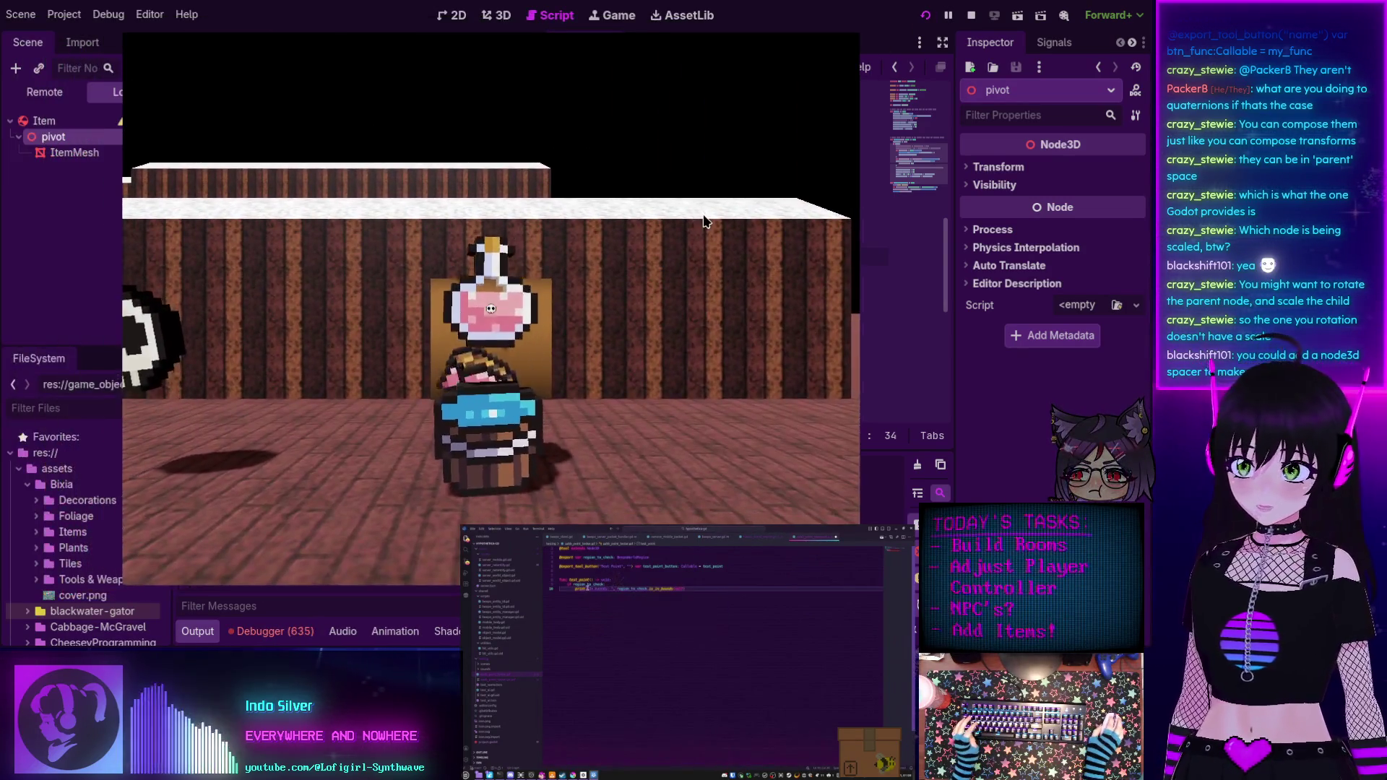
click(704, 221)
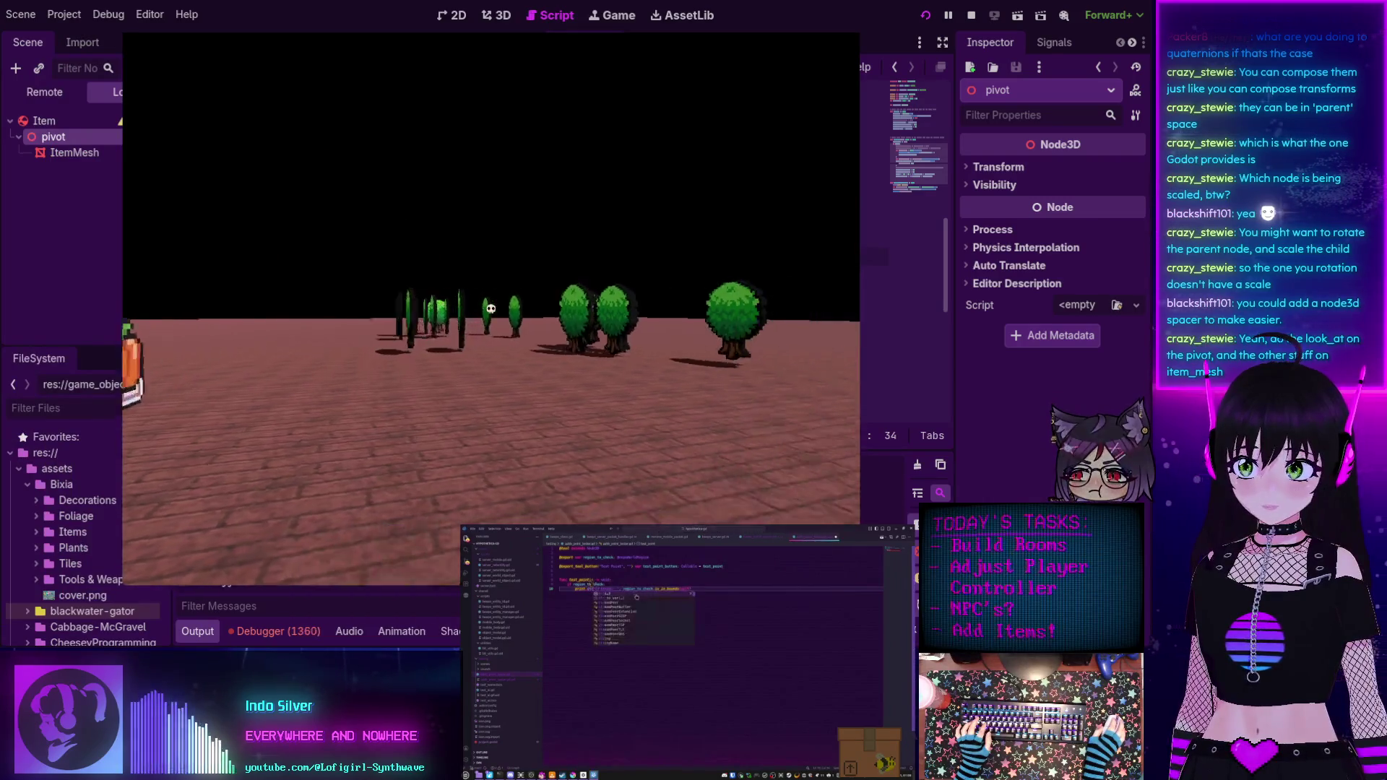
key(w)
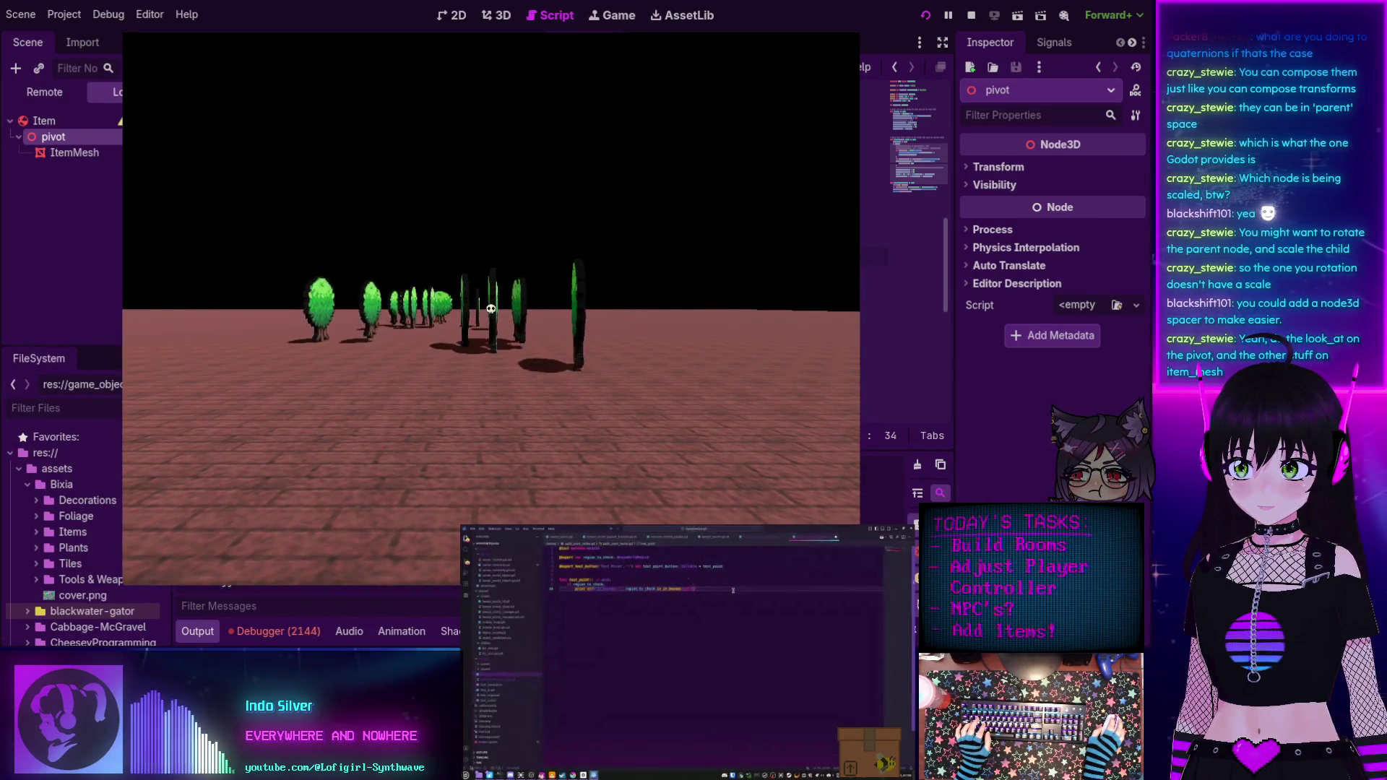
key(w)
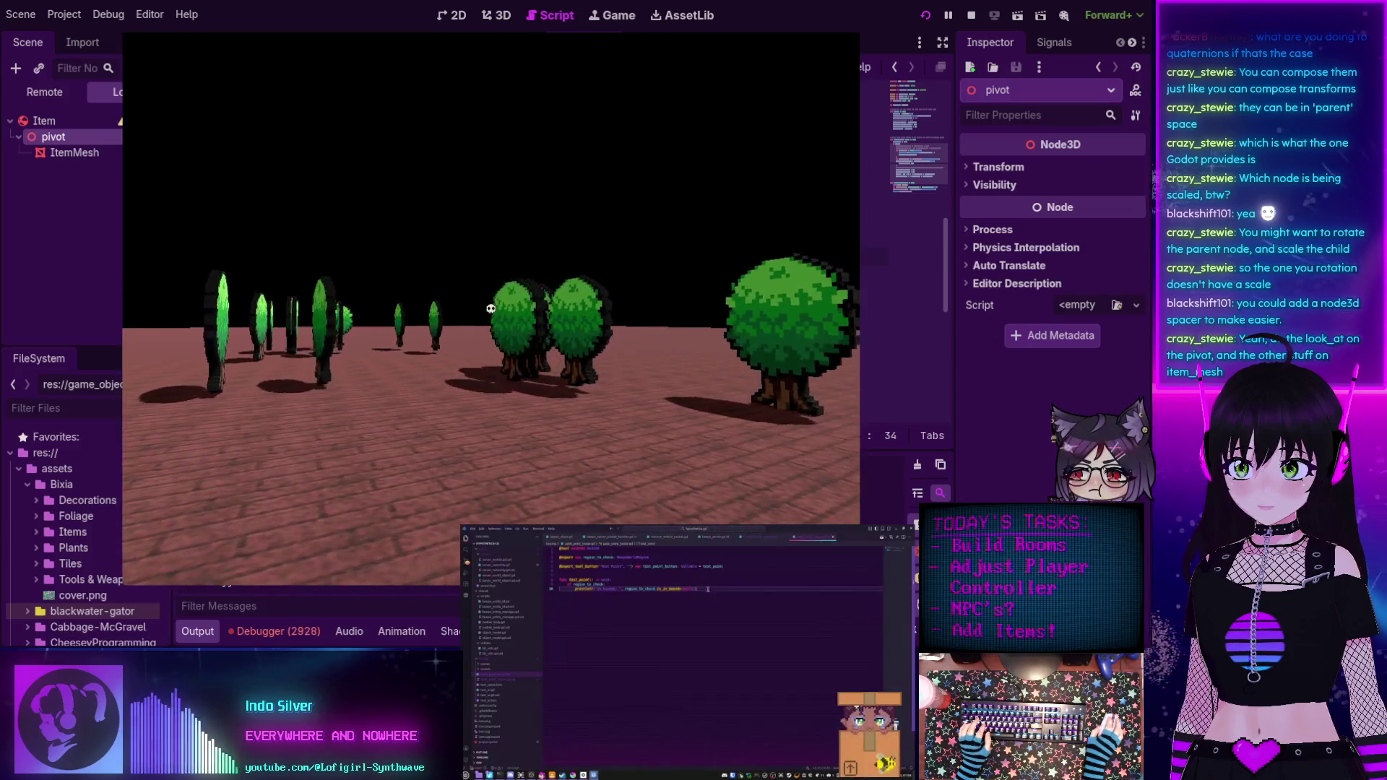
key(w)
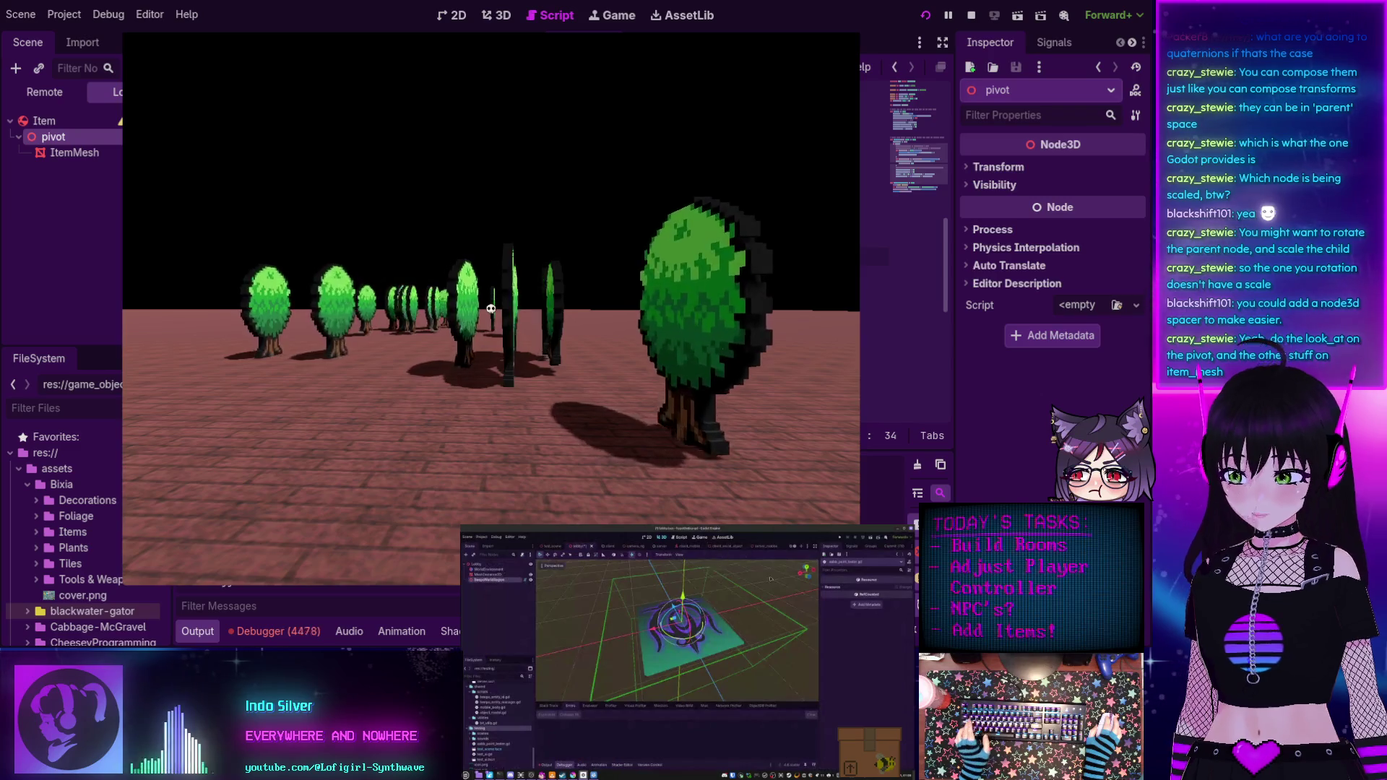
key(F8)
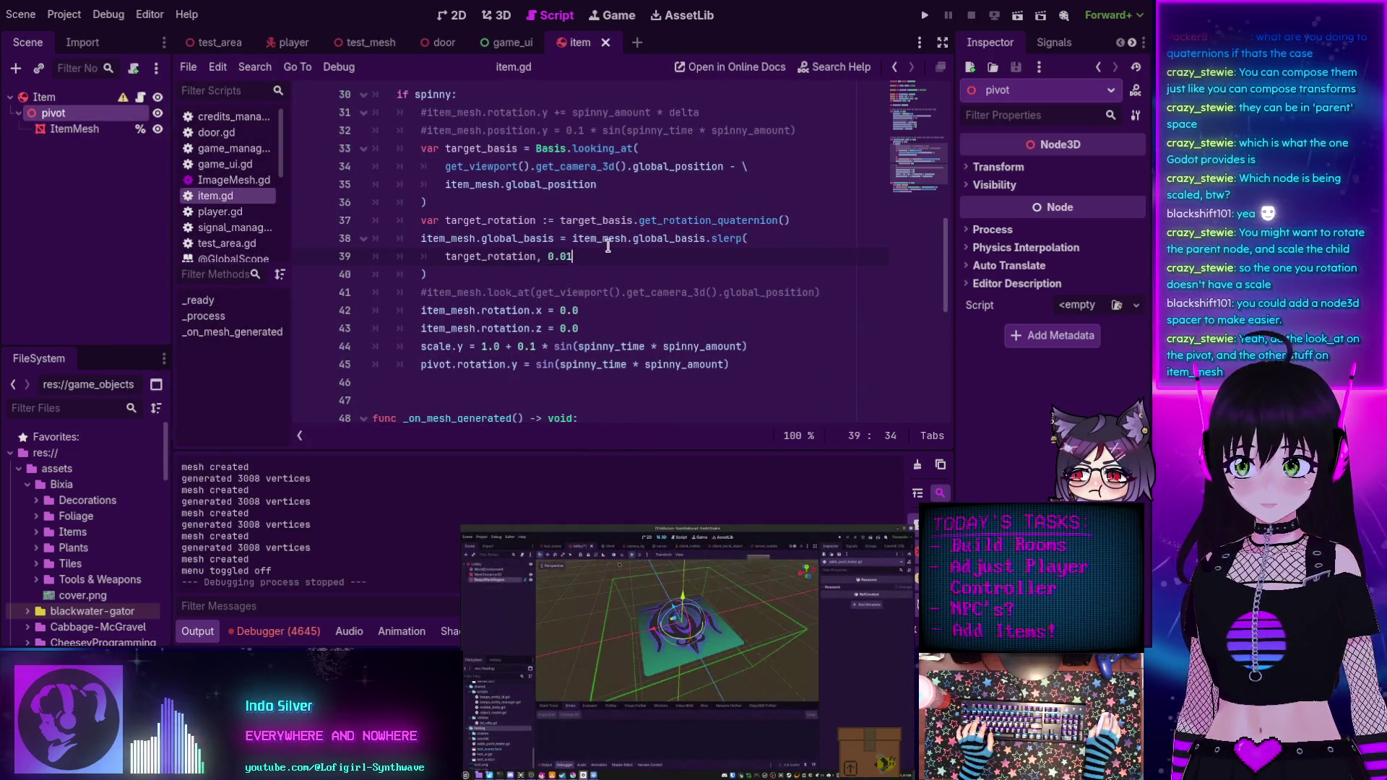
Set the slerp weight to 0.05, save item.gd and launch the game.
key(BackSpace)
text(5)
key(ctrl+s)
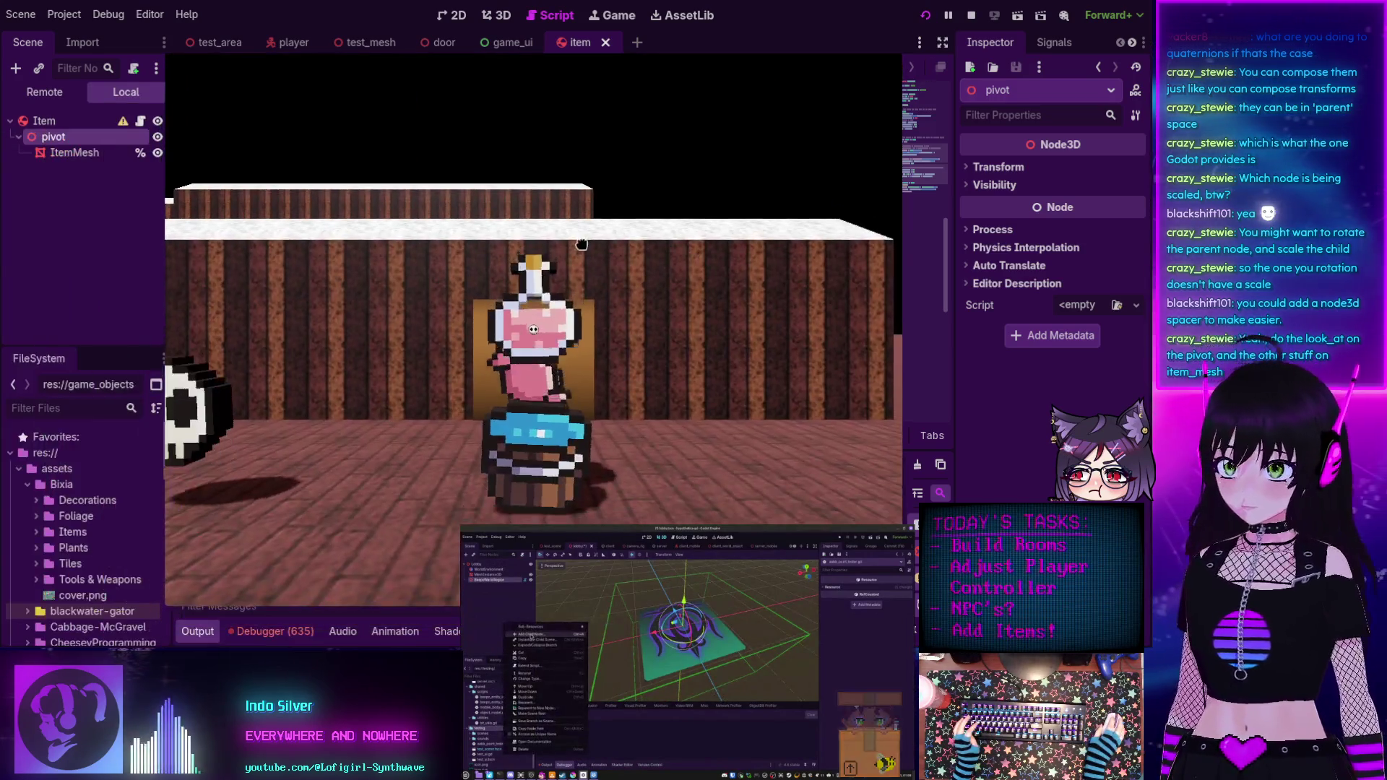
mouse_move(533, 330)
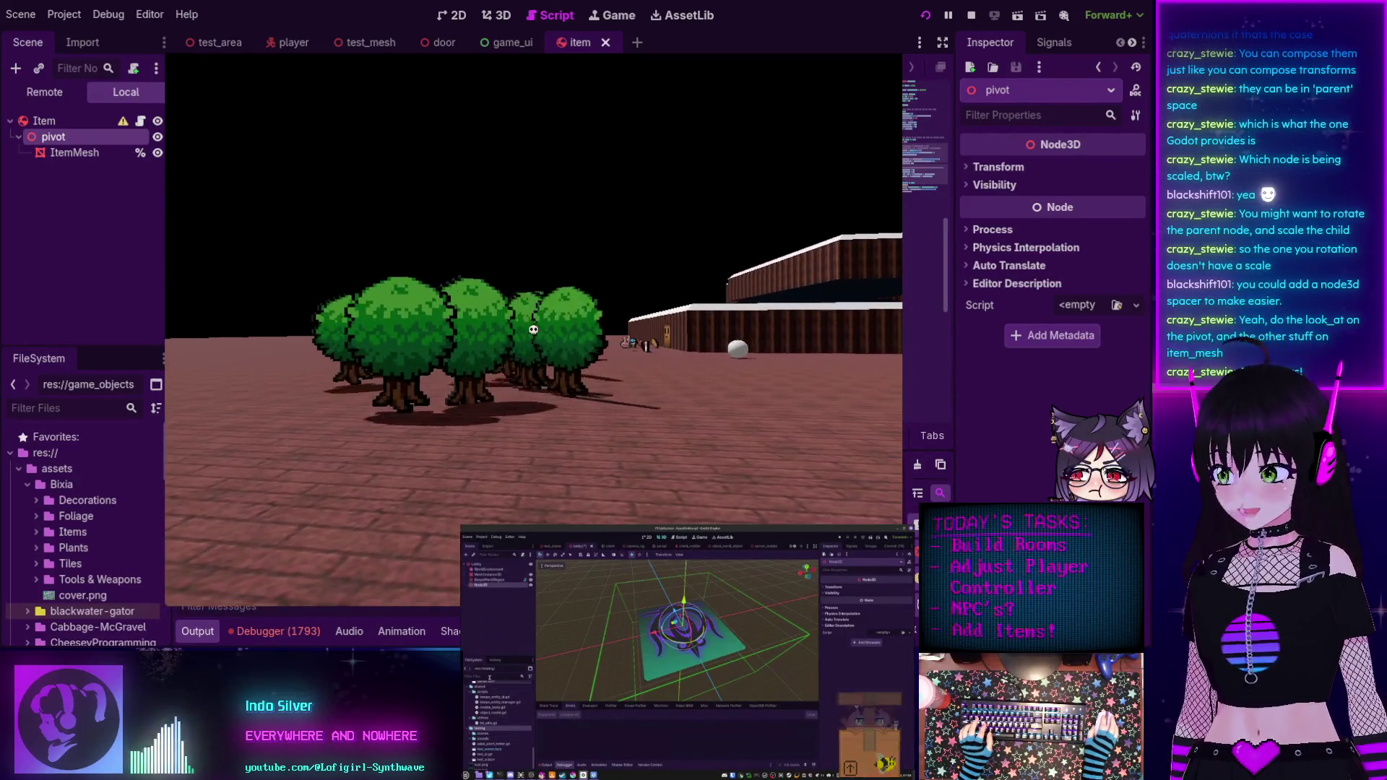
Walk forward into the trees, then quit through the in-game menu.
key(w)
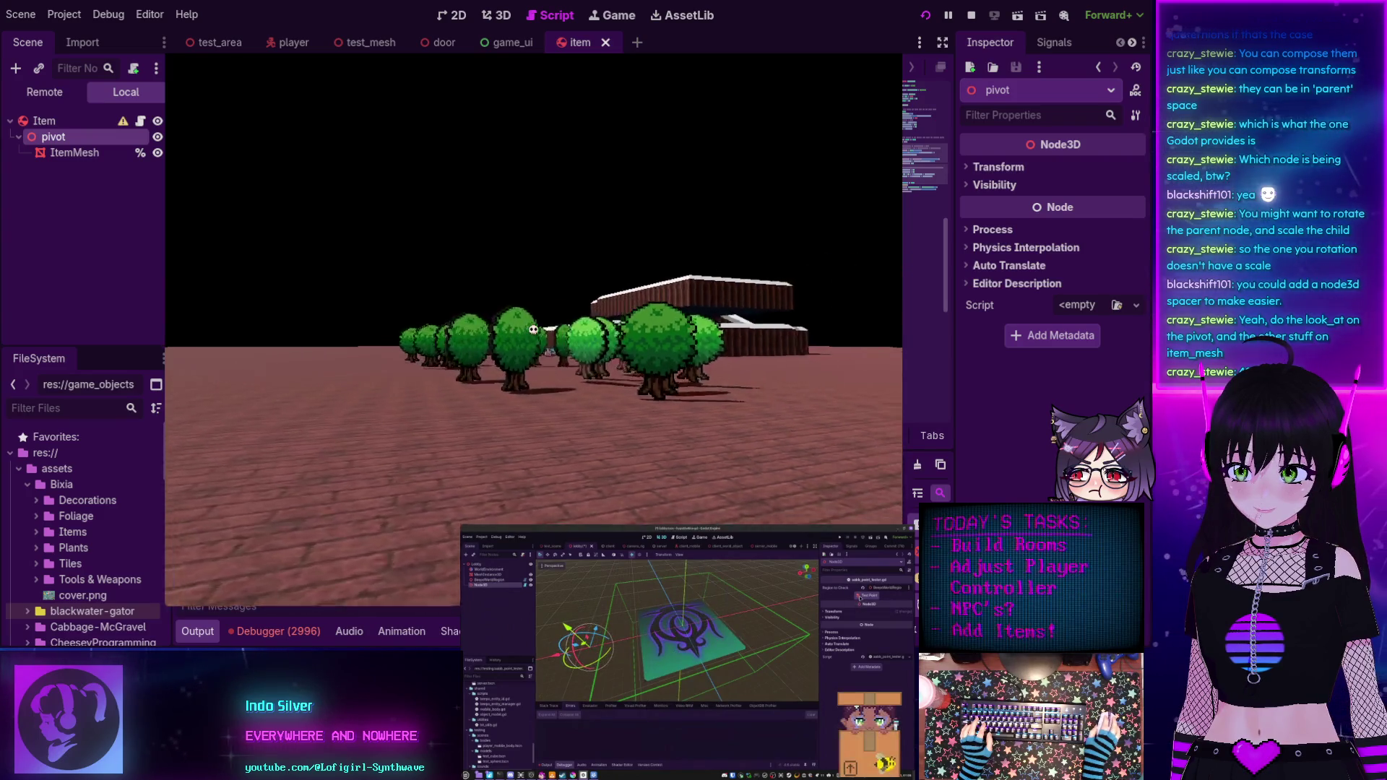
key(w)
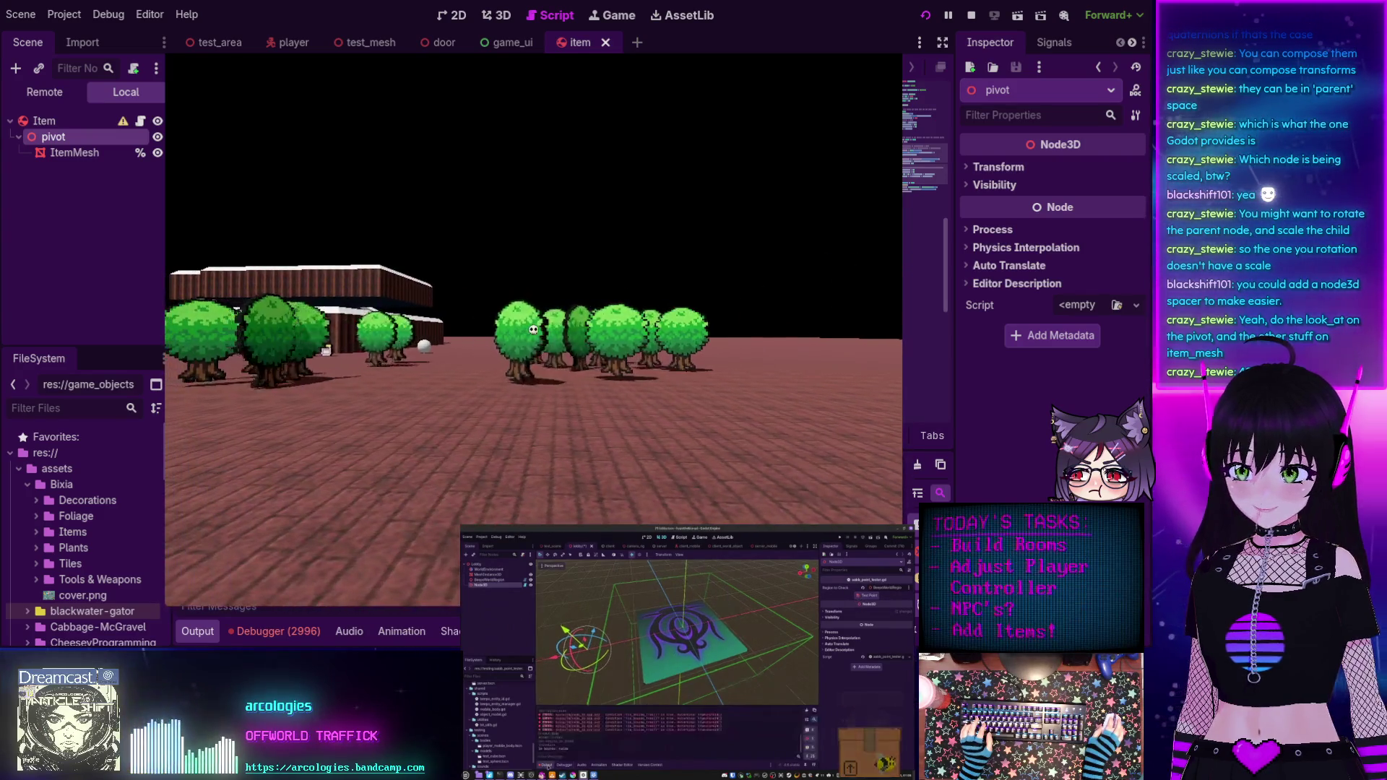
key(w)
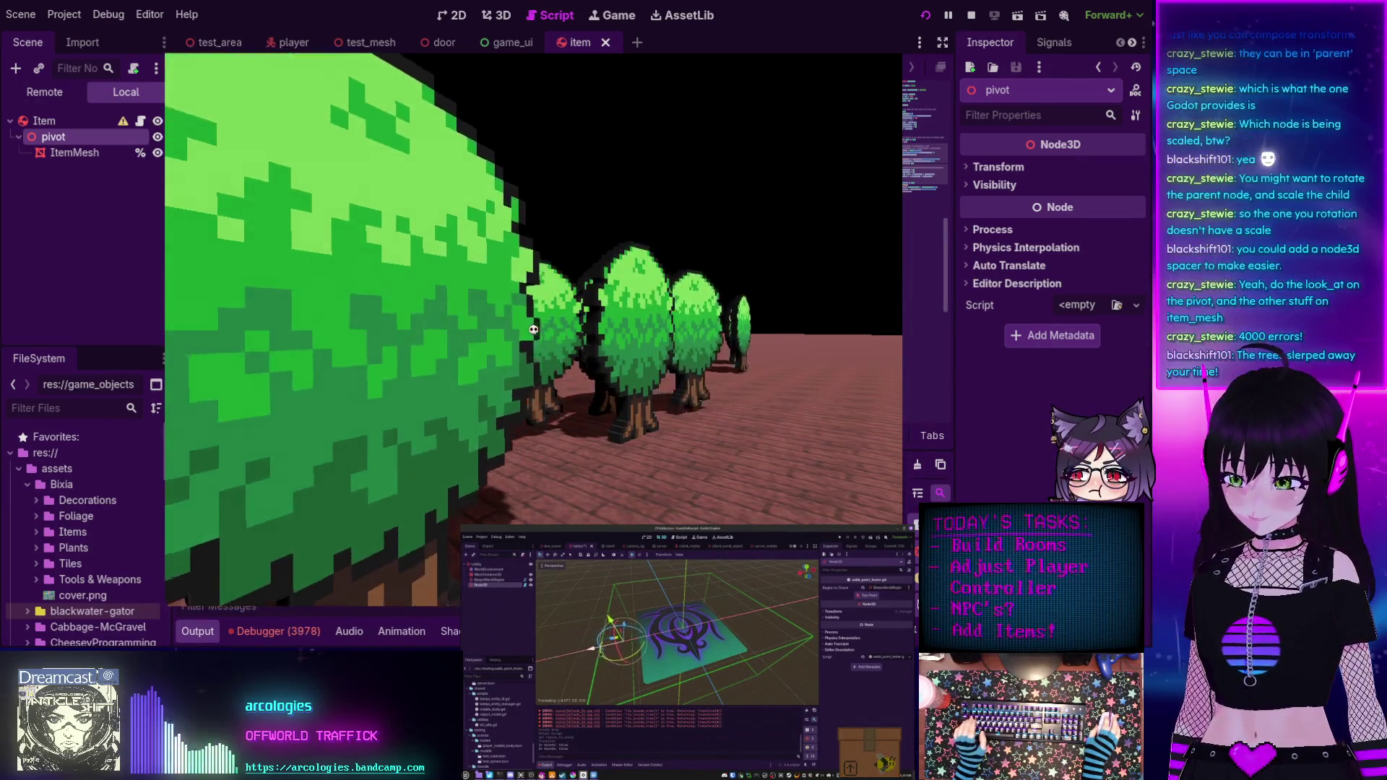
key(Escape)
click(731, 212)
Jump from the first unnormalized-Basis error to line 38 and inspect the scale and item_mesh tooltips.
click(273, 631)
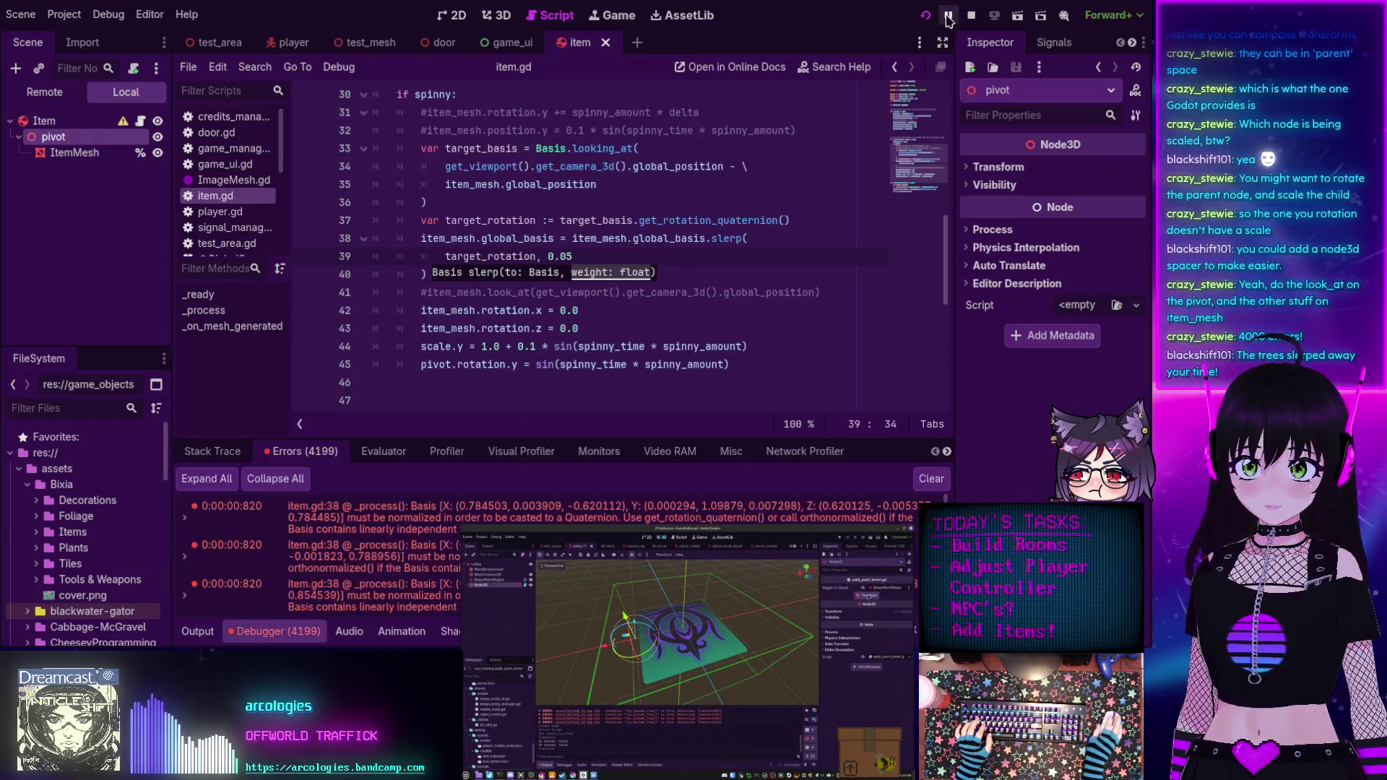
click(473, 517)
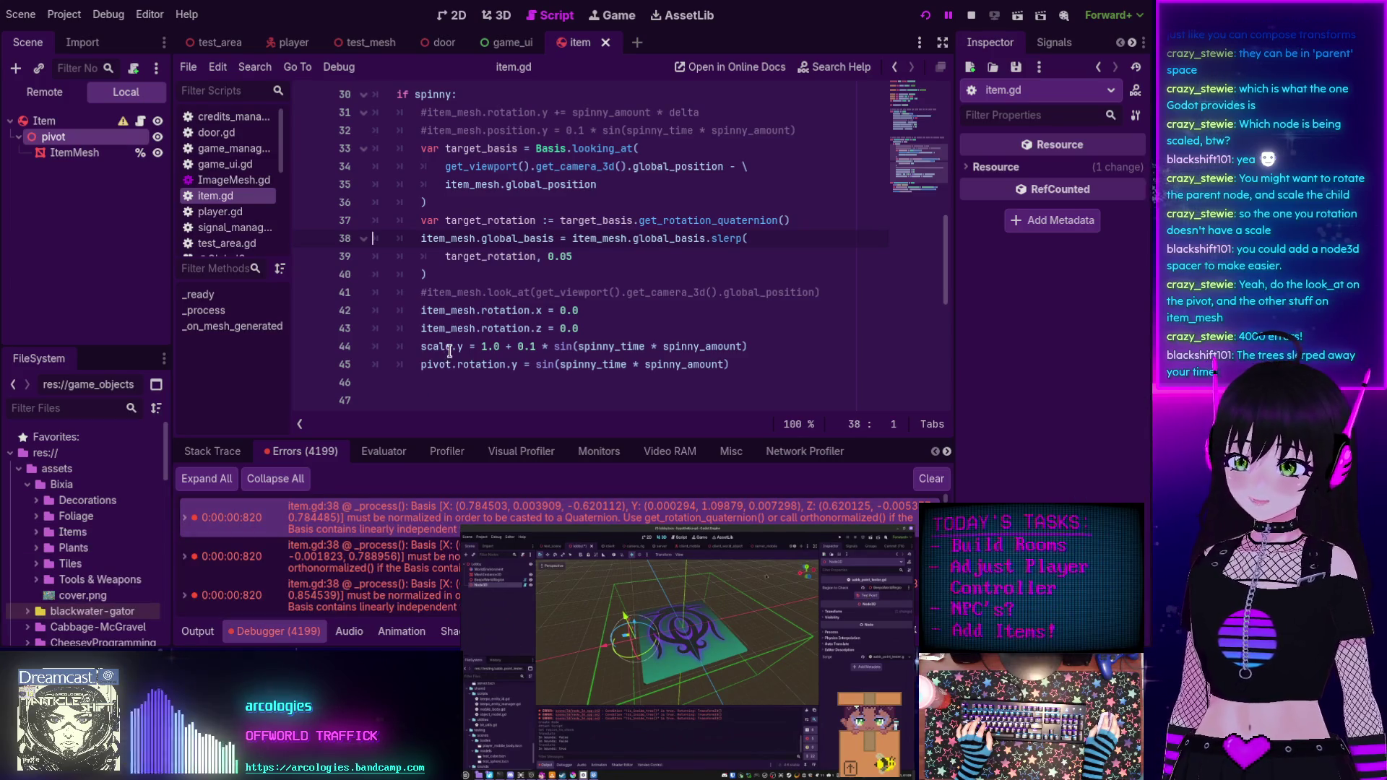
mouse_move(449, 349)
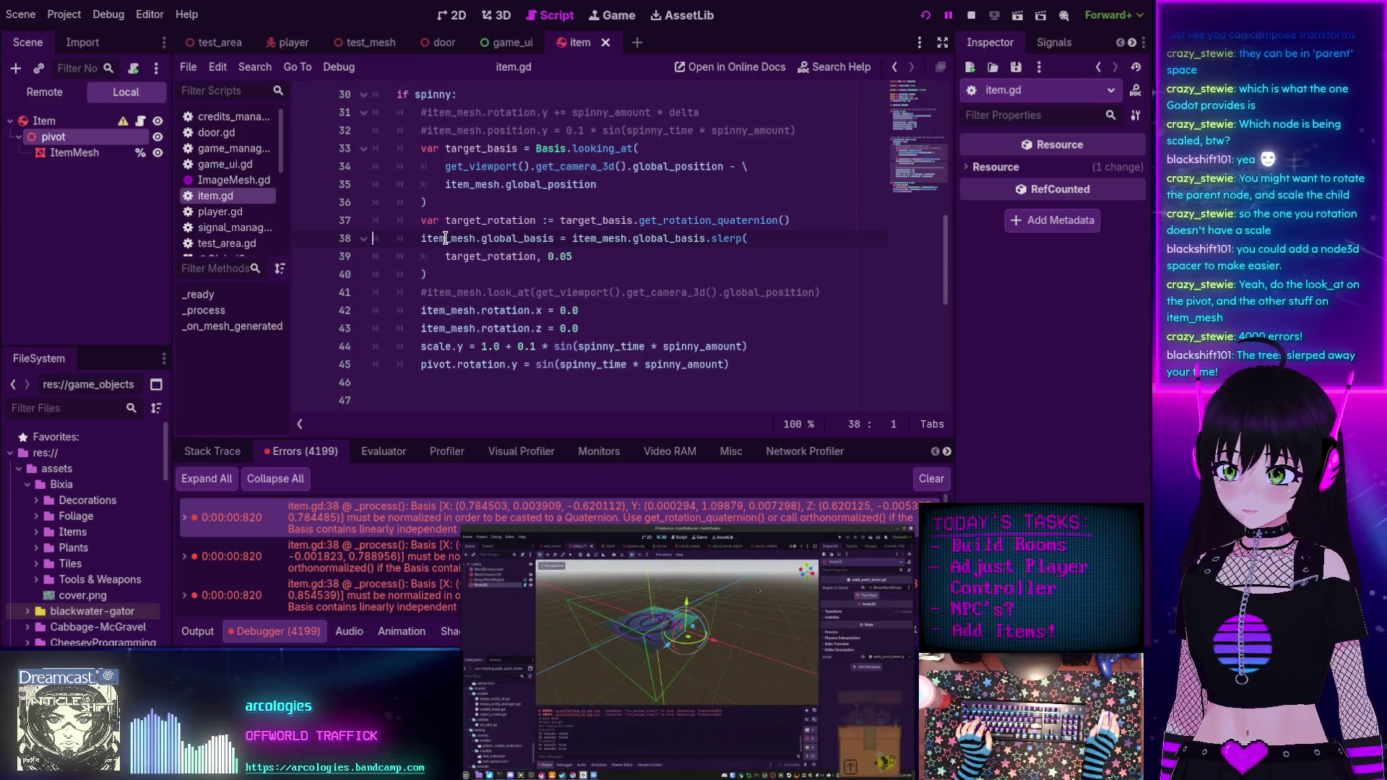
mouse_move(449, 240)
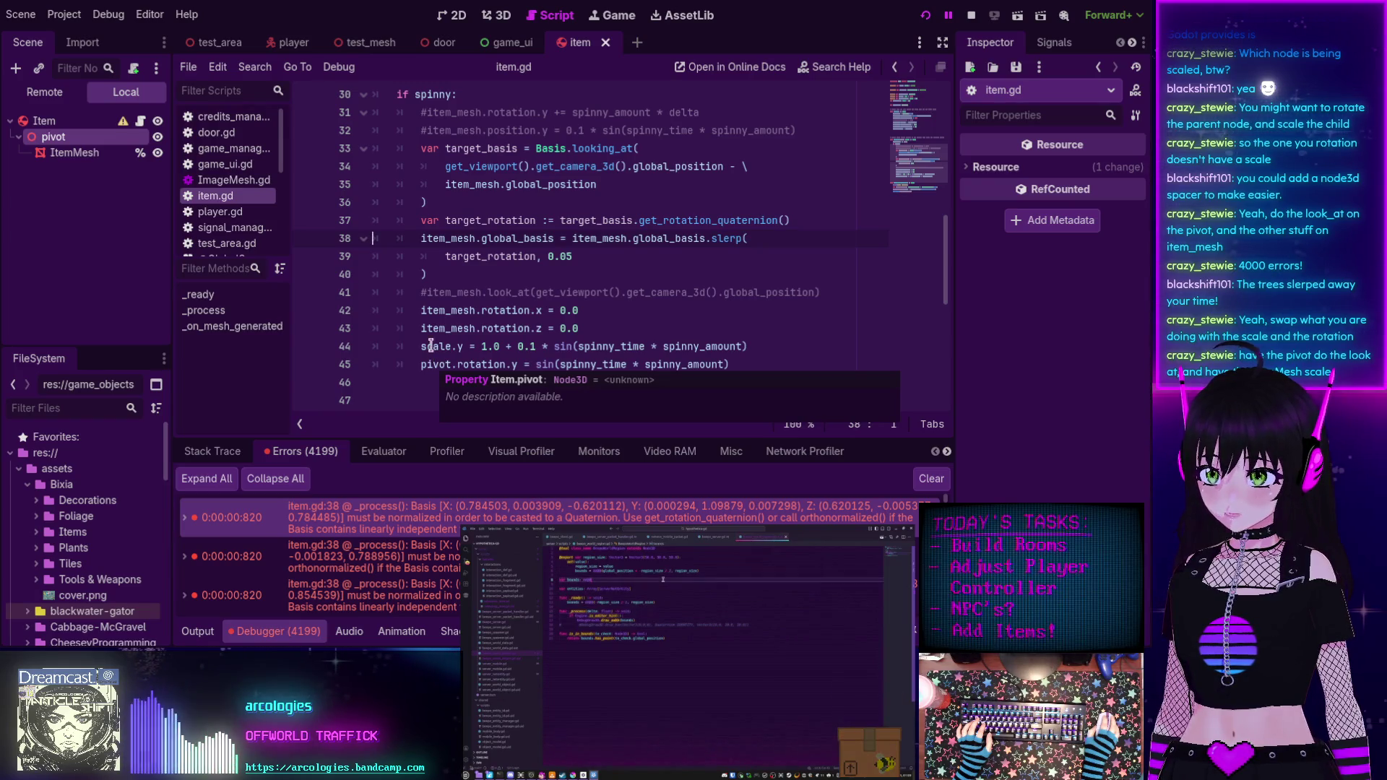
Replace item_mesh with pivot on lines 35 and 38 of item.gd.
scroll(481, 284, up, 1)
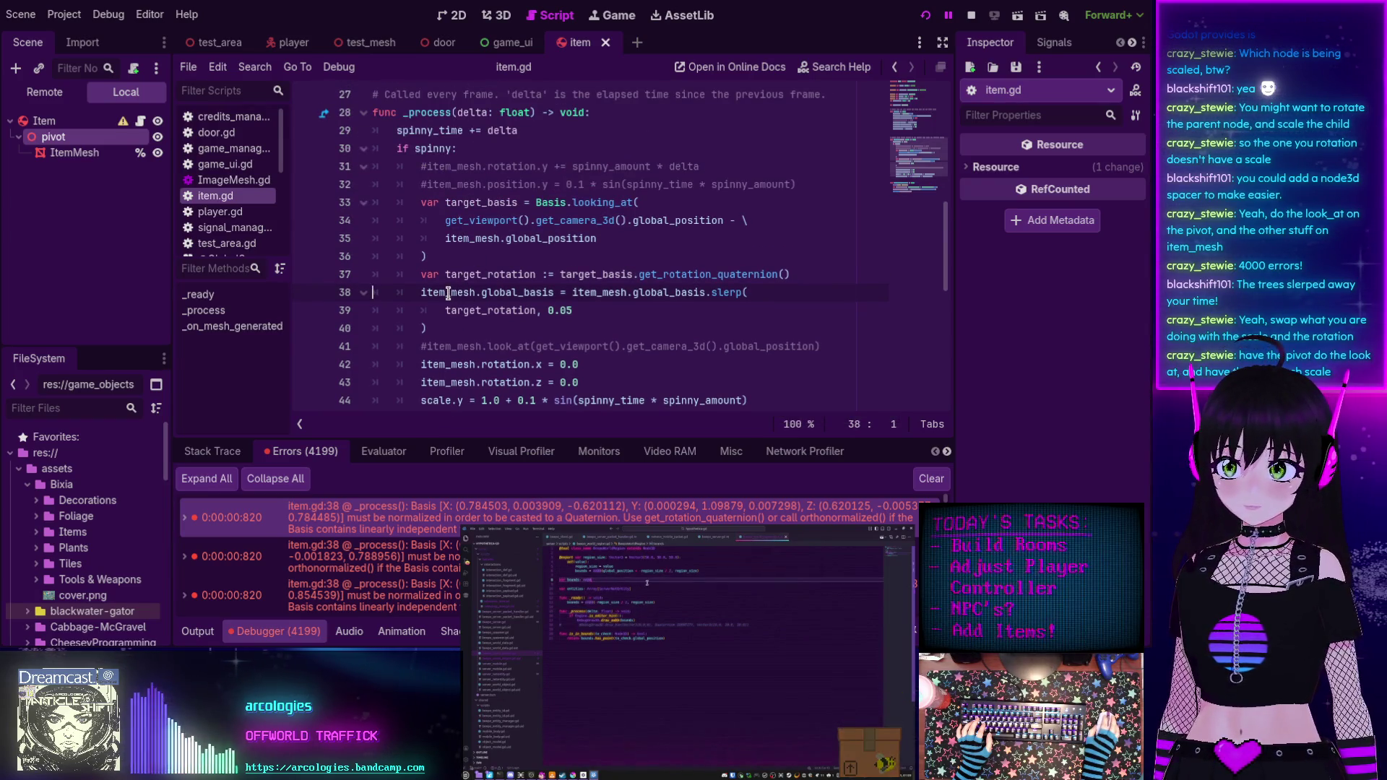
mouse_move(448, 293)
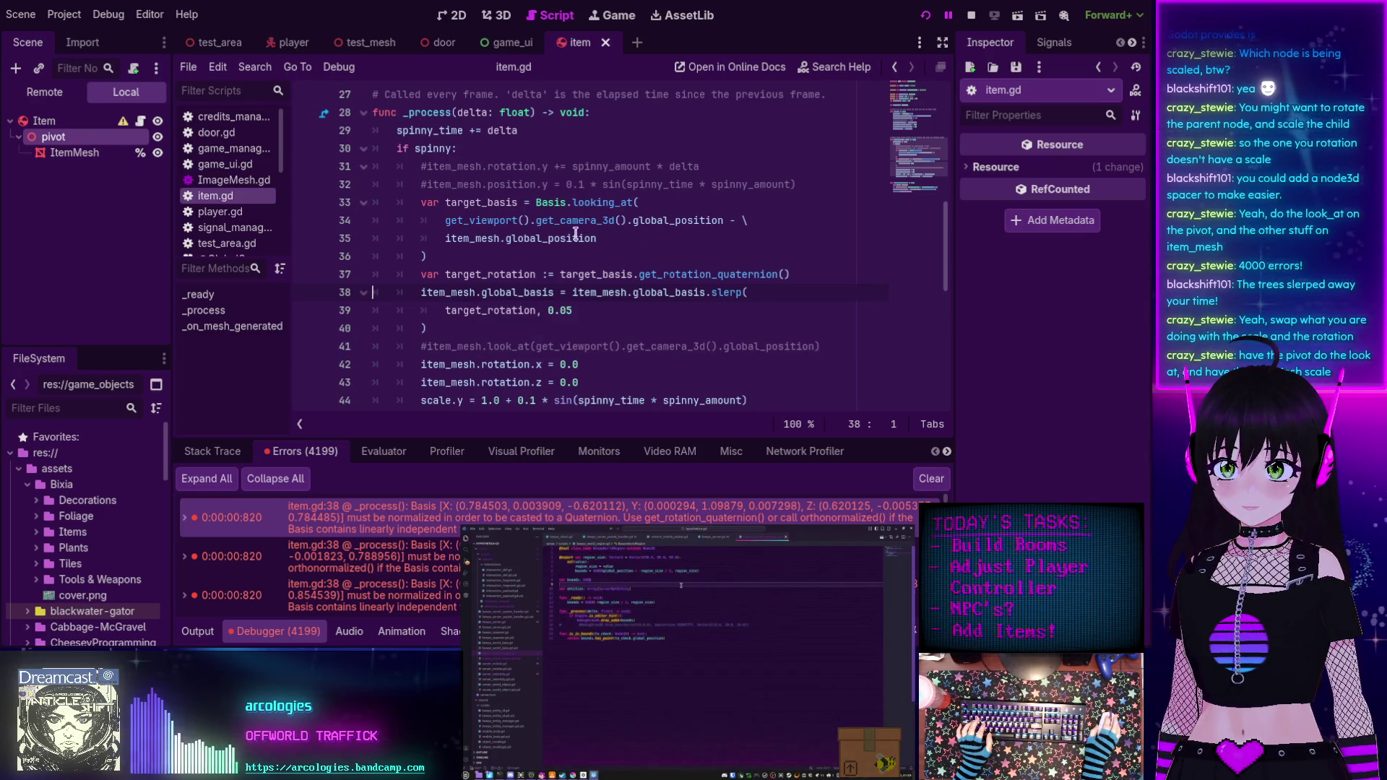
click(501, 239)
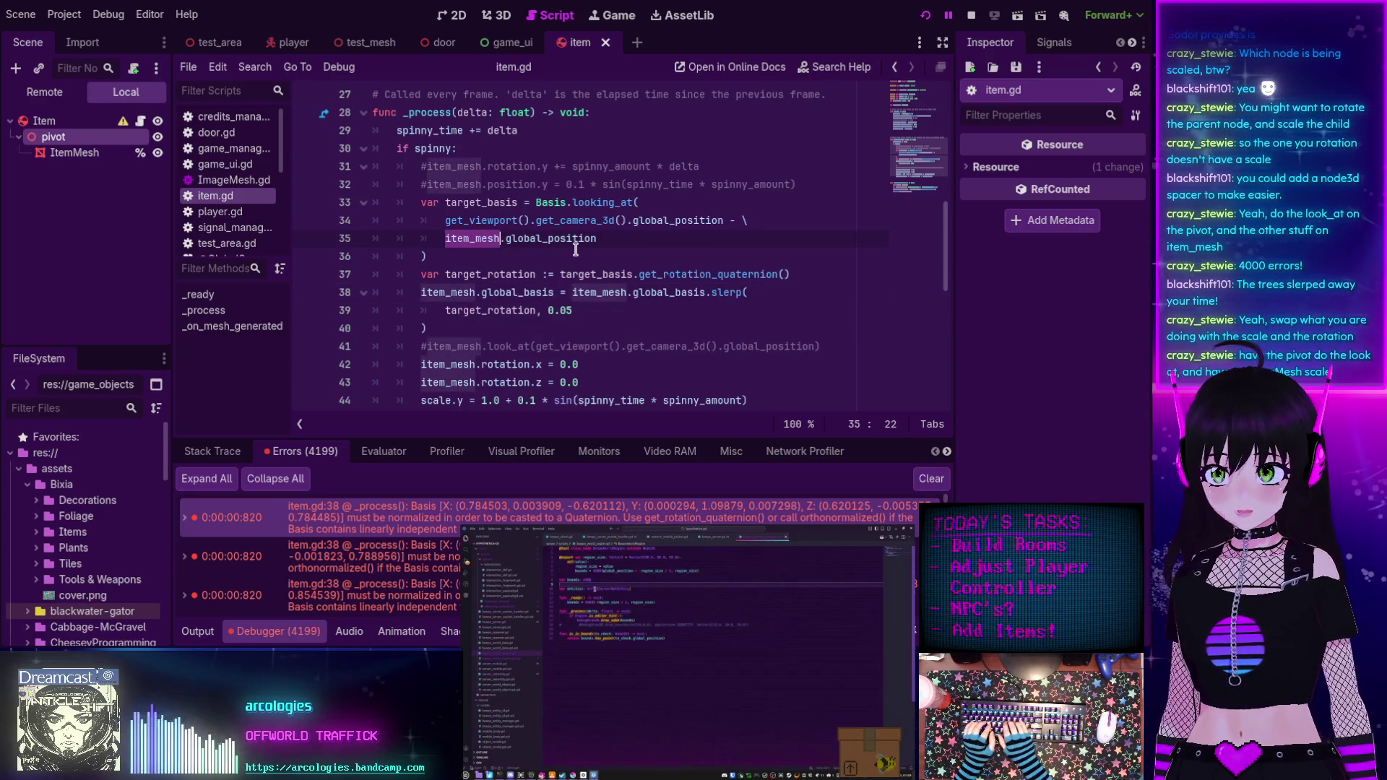
text(pivo)
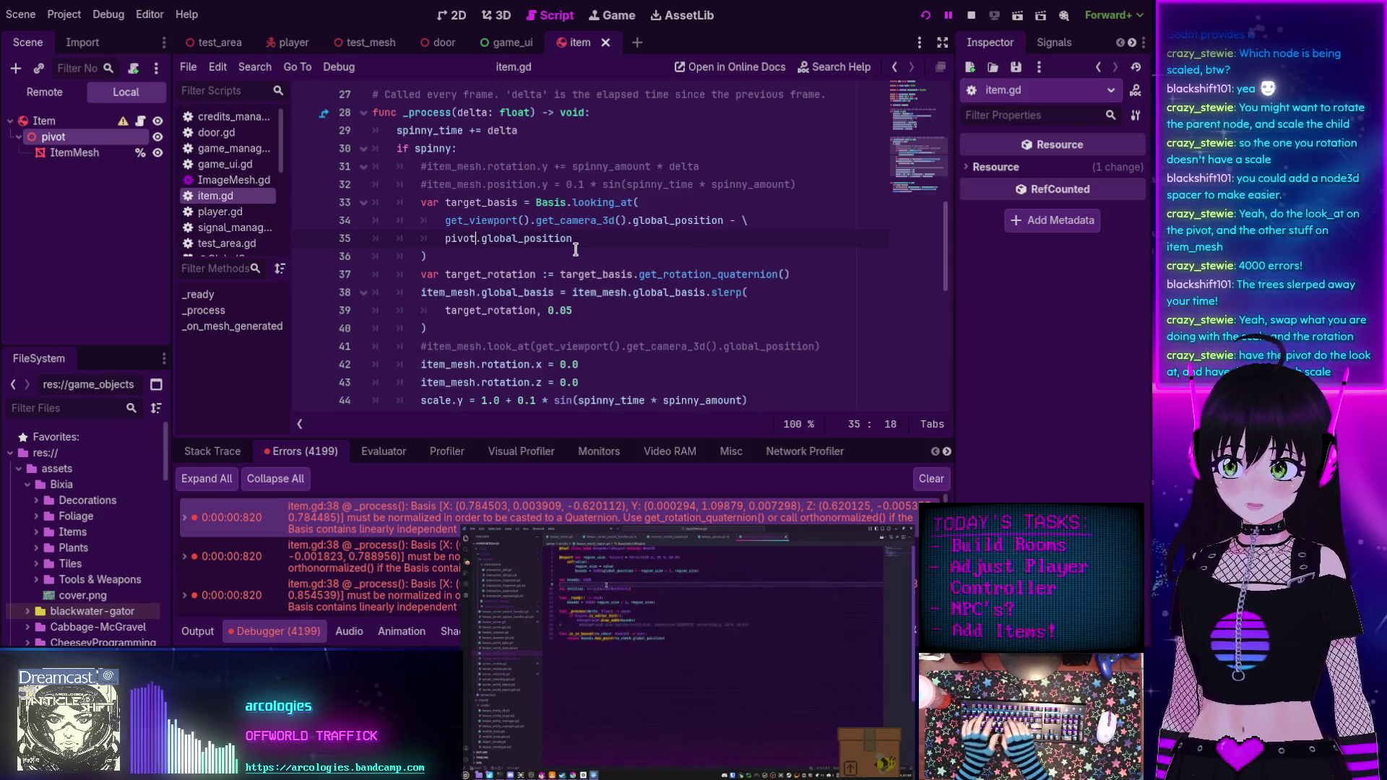
click(561, 231)
scroll(506, 239, down, 1)
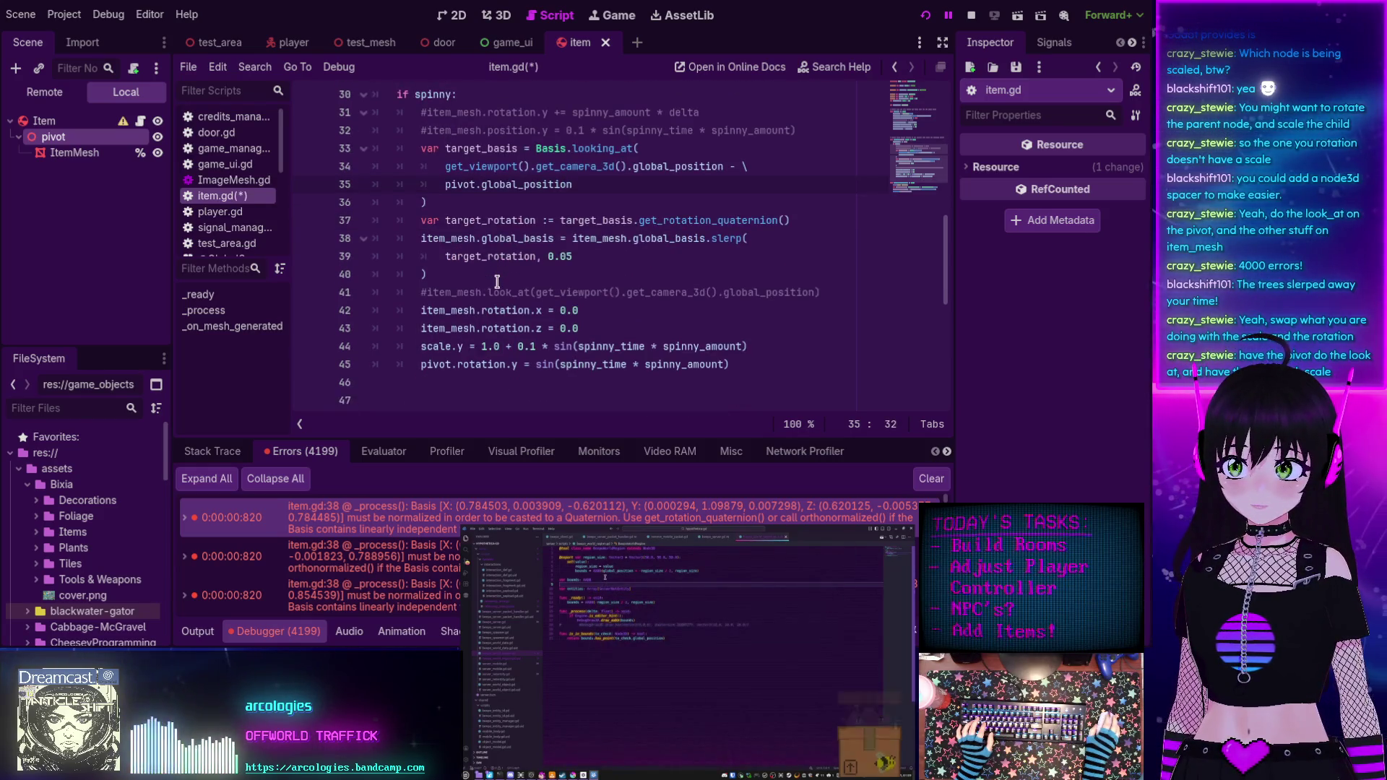
double_click(450, 239)
text(pivot)
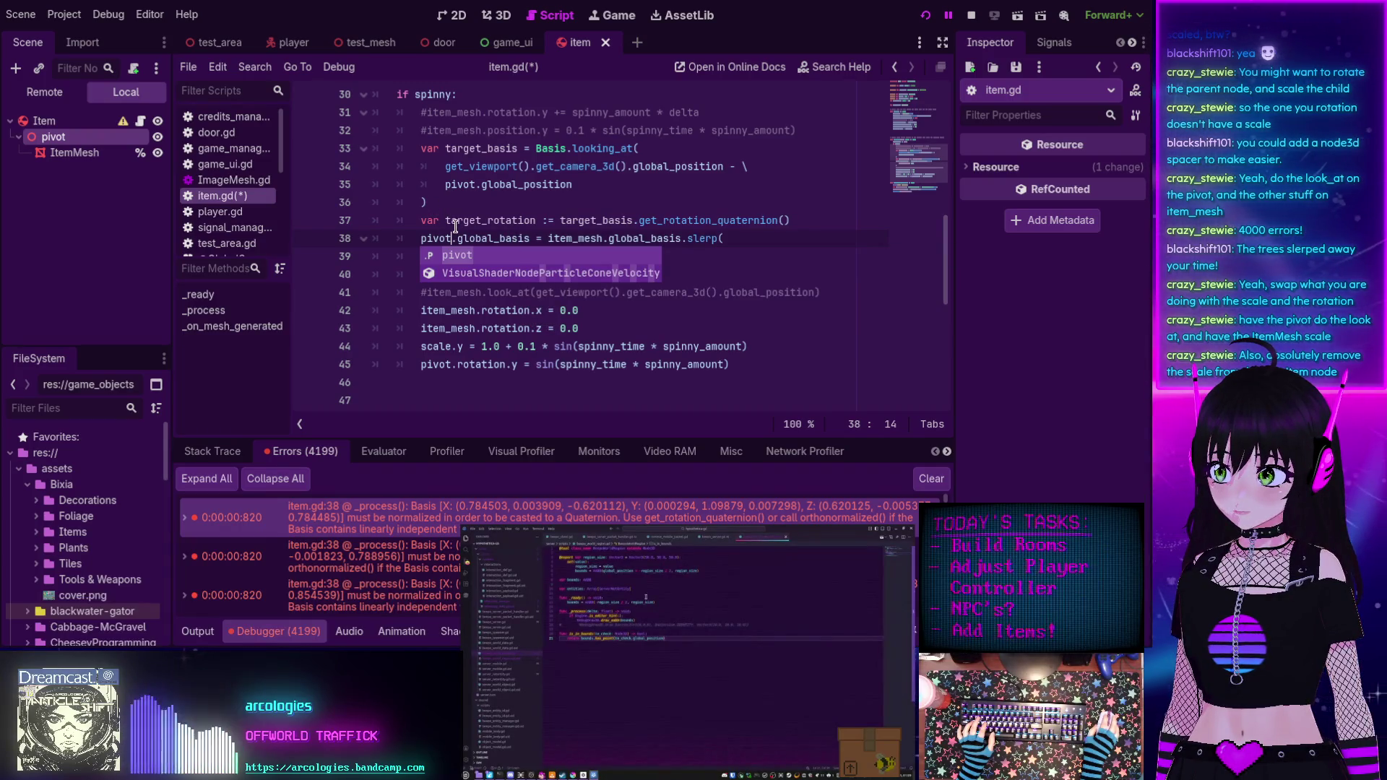
click(455, 220)
Prefix line 44's scale.y with item_mesh so only the mesh scales.
mouse_move(511, 334)
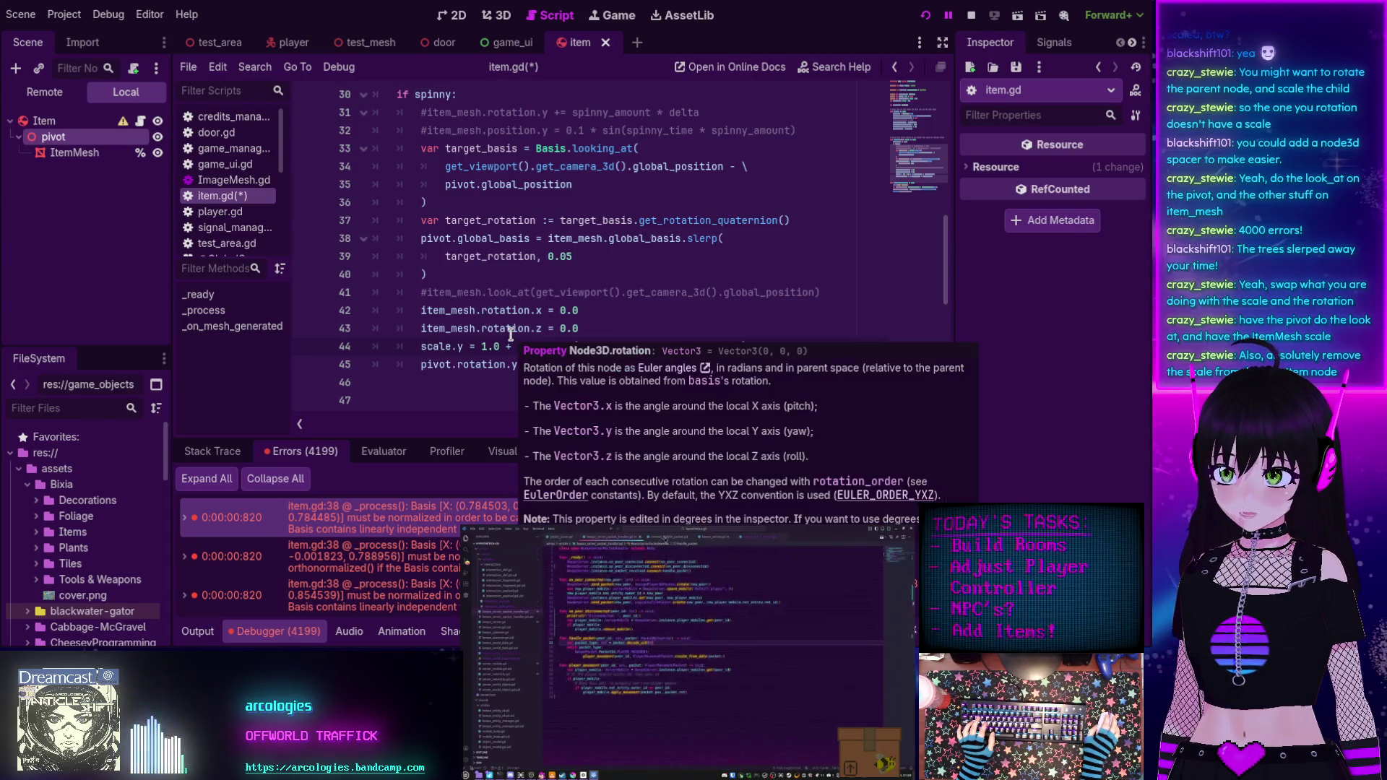
text(item_mees)
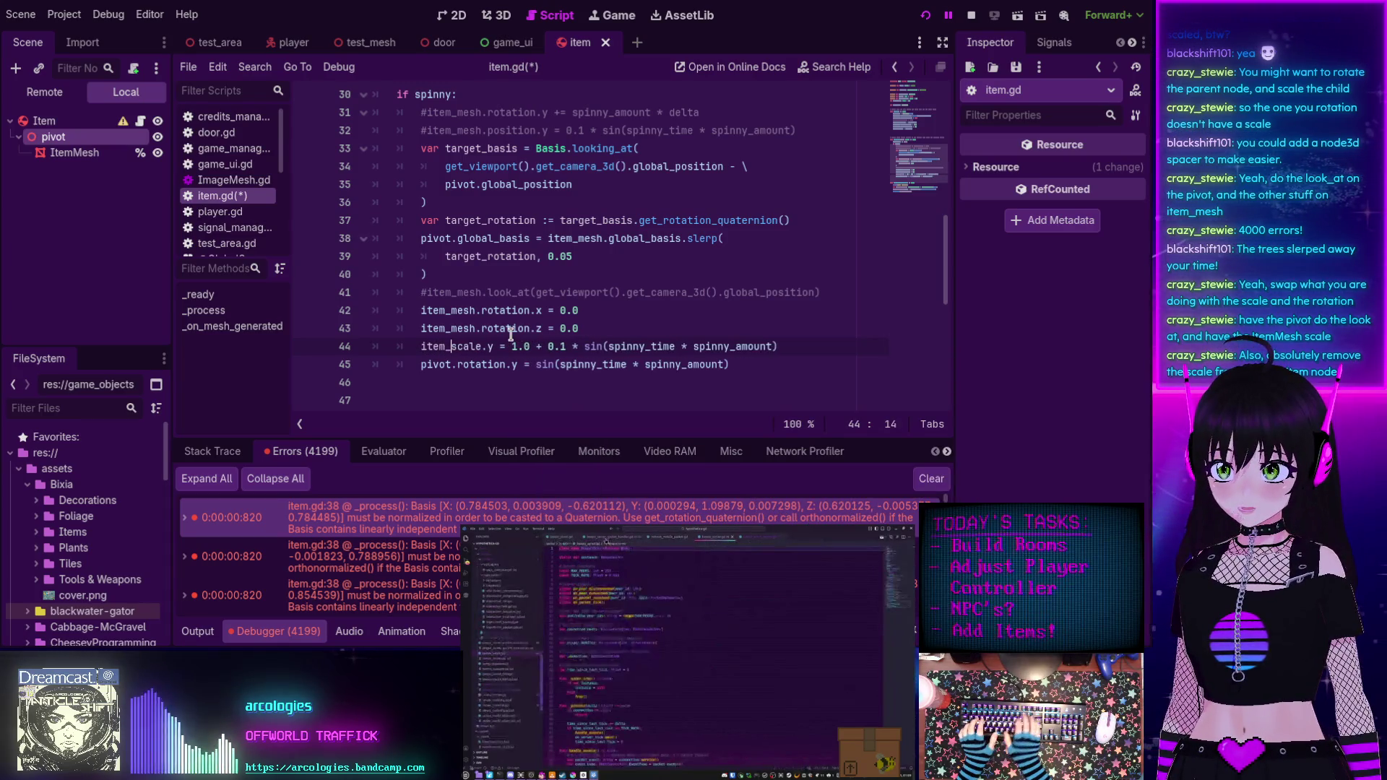
text(sh.)
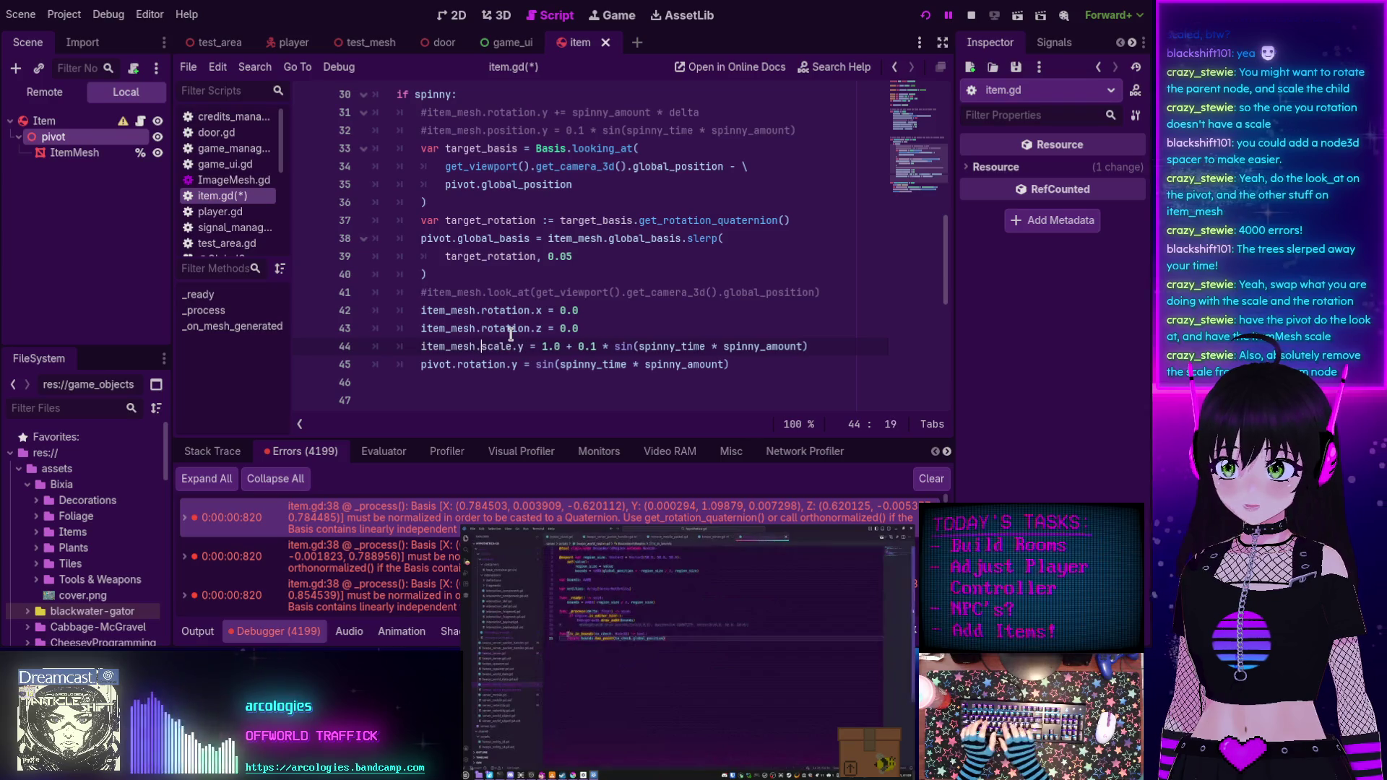
click(465, 303)
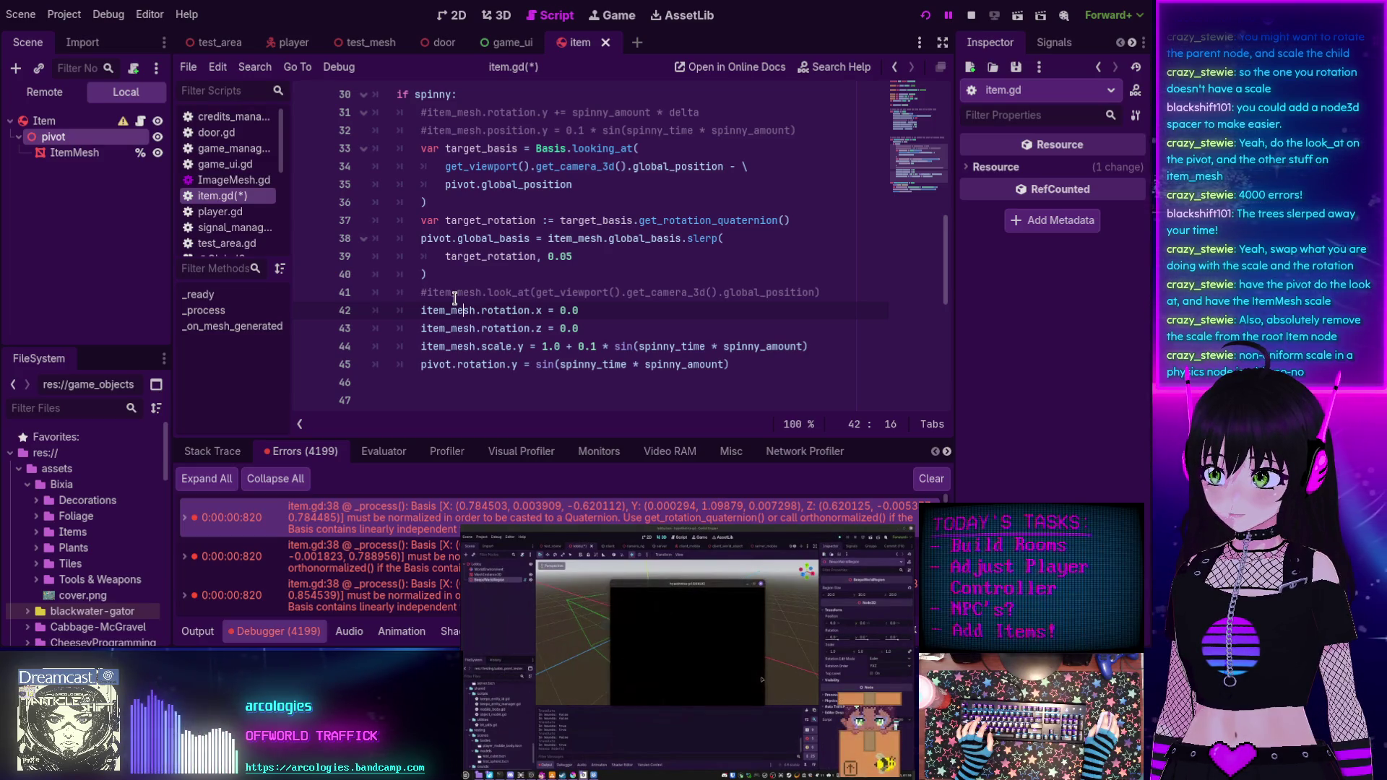
Save item.gd with Ctrl+S and rerun the game, which still logs 1090 line-38 errors.
mouse_move(524, 347)
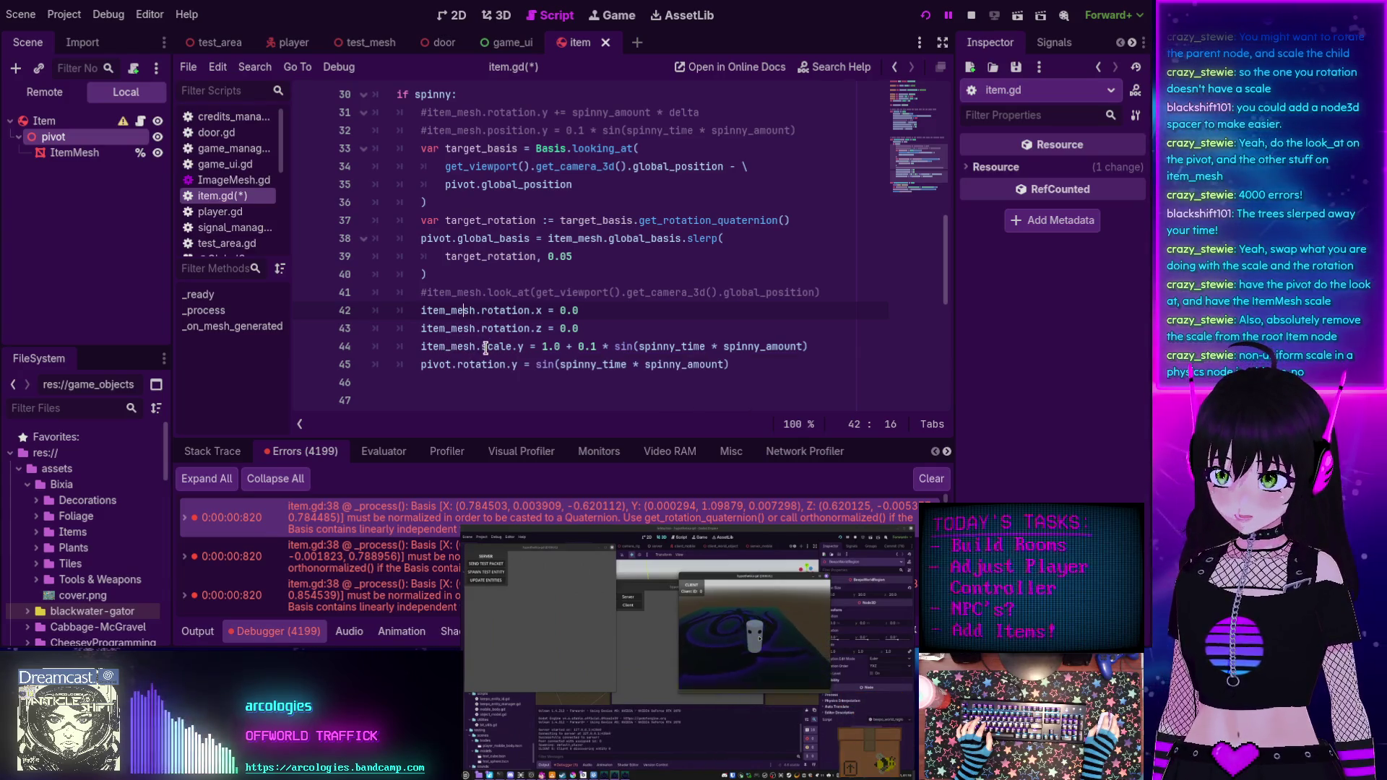
scroll(455, 302, up, 1)
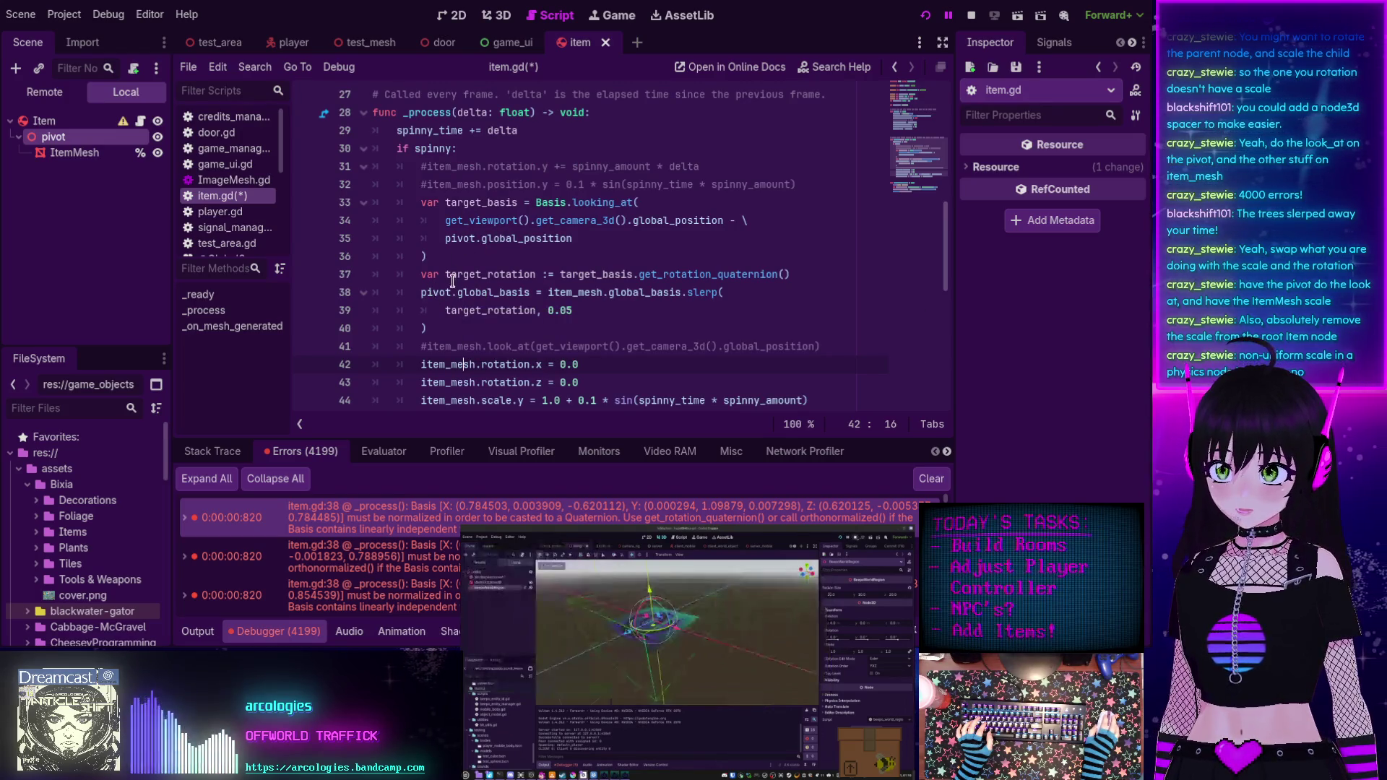
scroll(466, 353, down, 1)
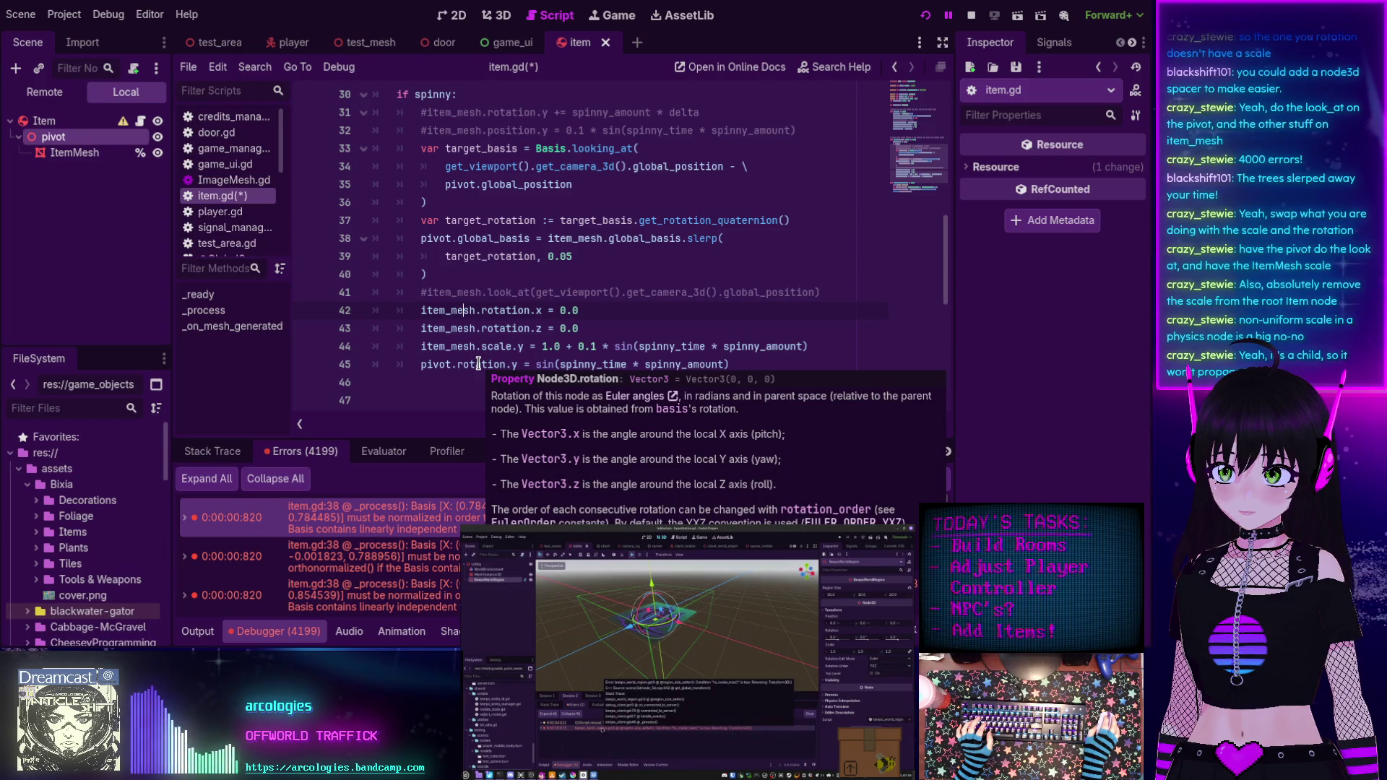
click(504, 239)
key(ctrl+s)
key(F5)
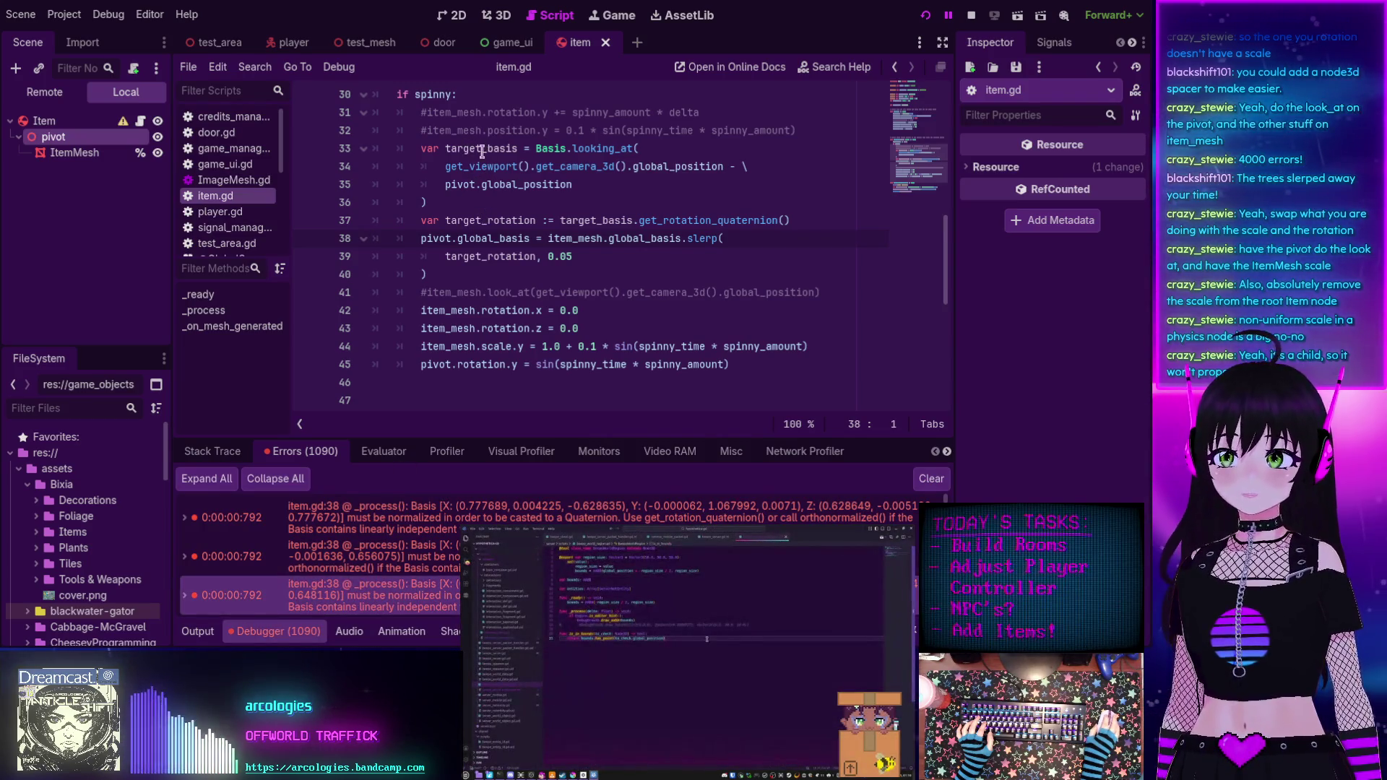
scroll(482, 152, up, 1)
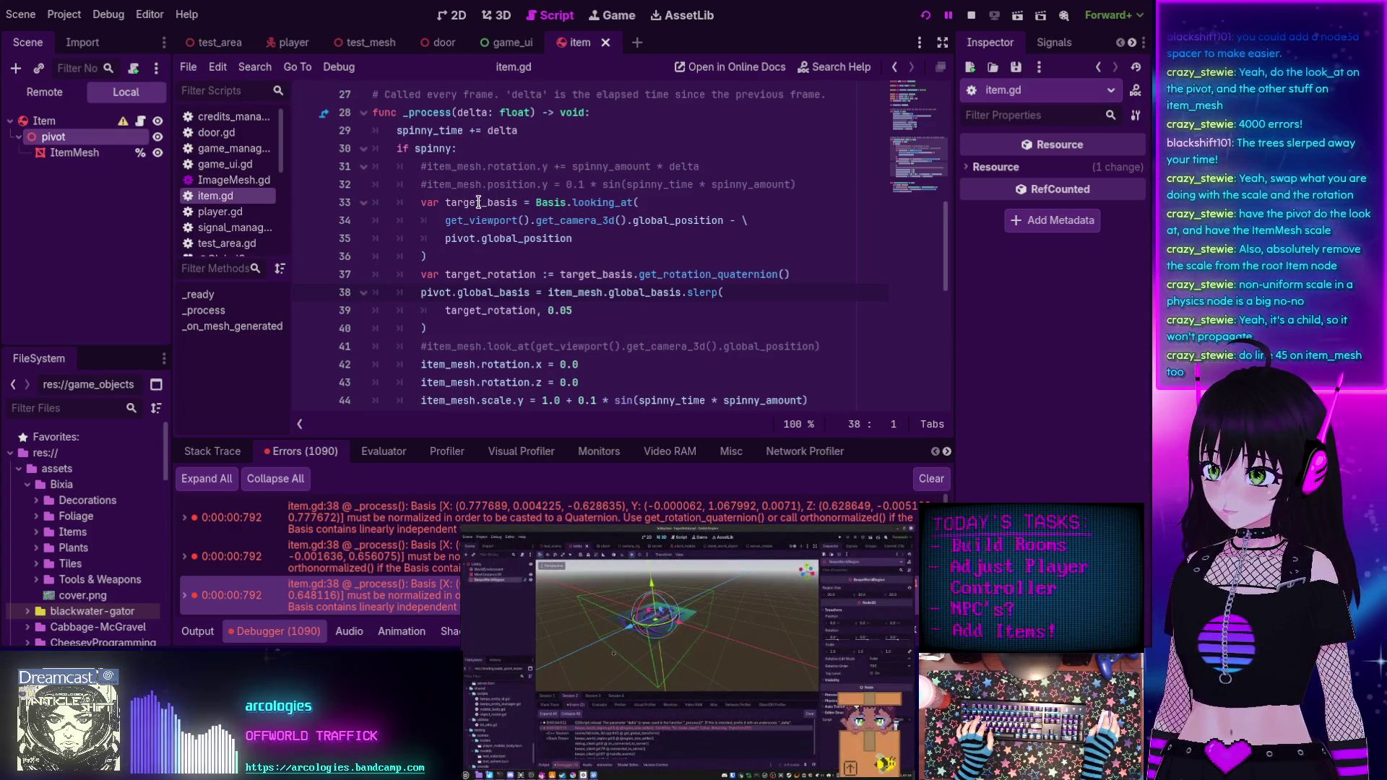
Change the line 45 y-spin to rotate item_mesh instead of pivot.
scroll(394, 359, down, 1)
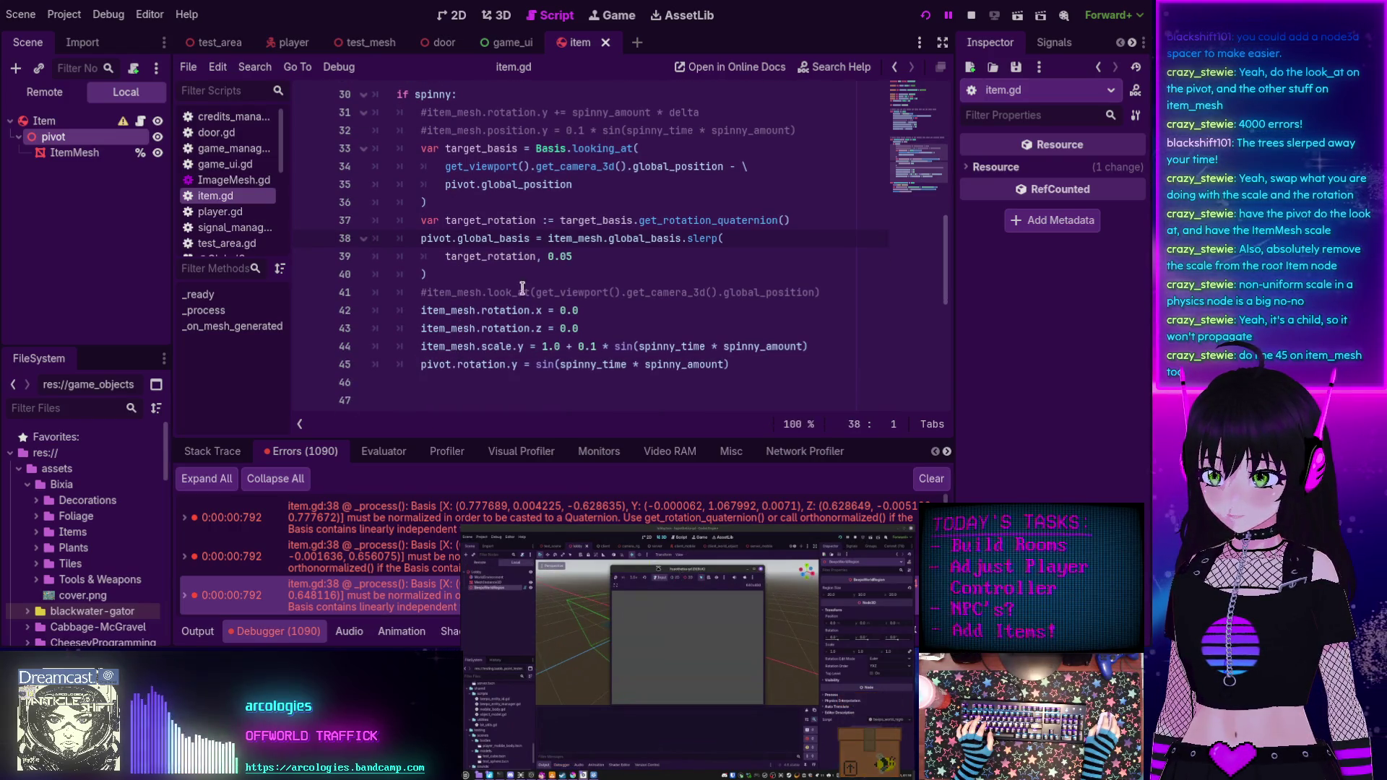
text(item_mesh)
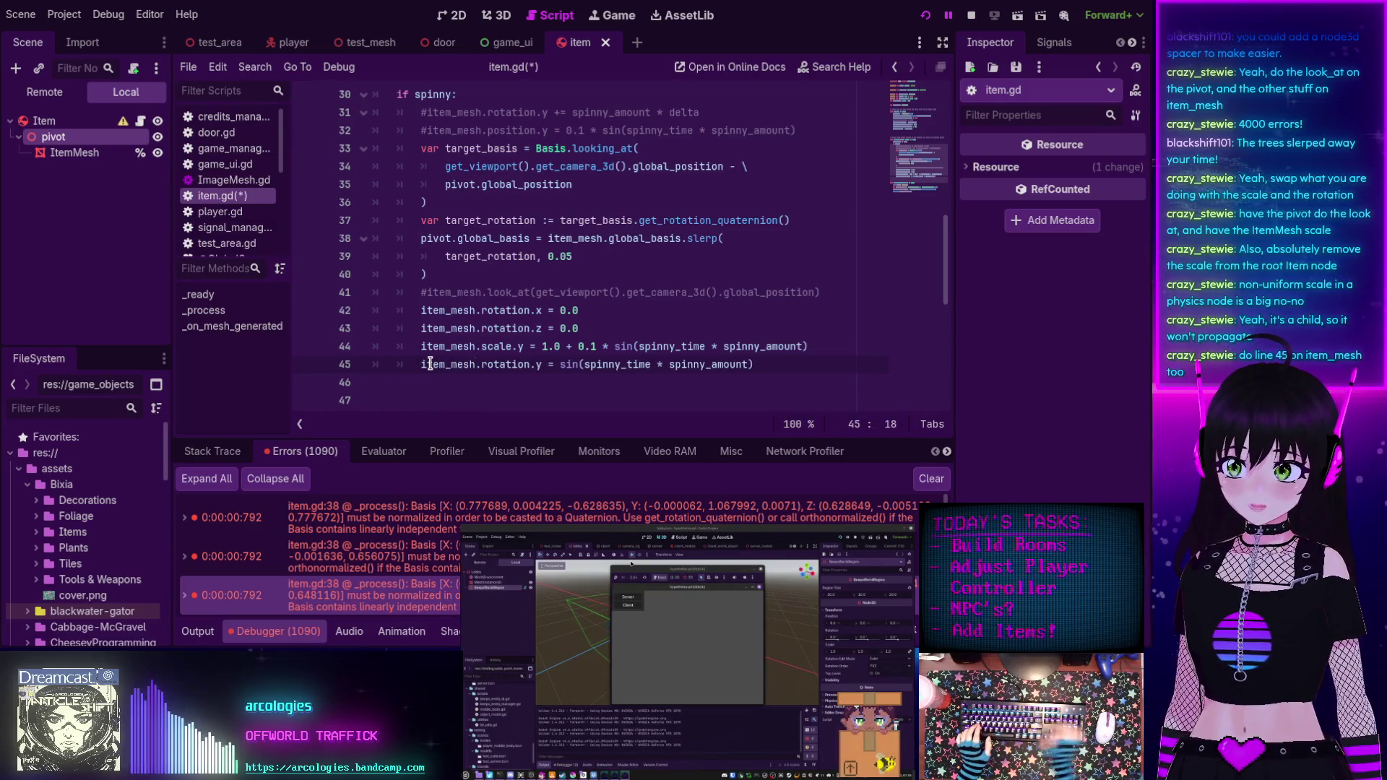
click(541, 310)
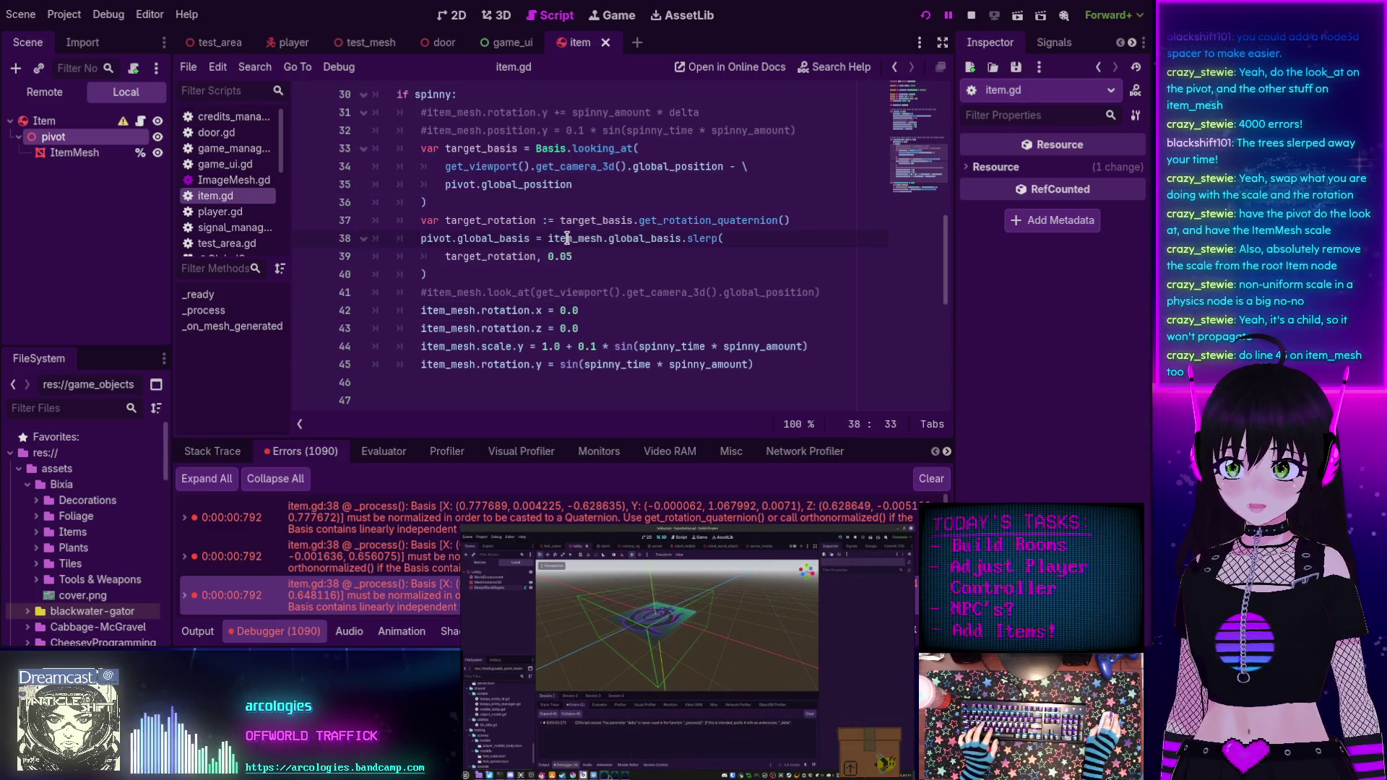
Make line 38 slerp pivot.global_basis instead of item_mesh's, then save and relaunch the game.
double_click(599, 238)
text(pivot)
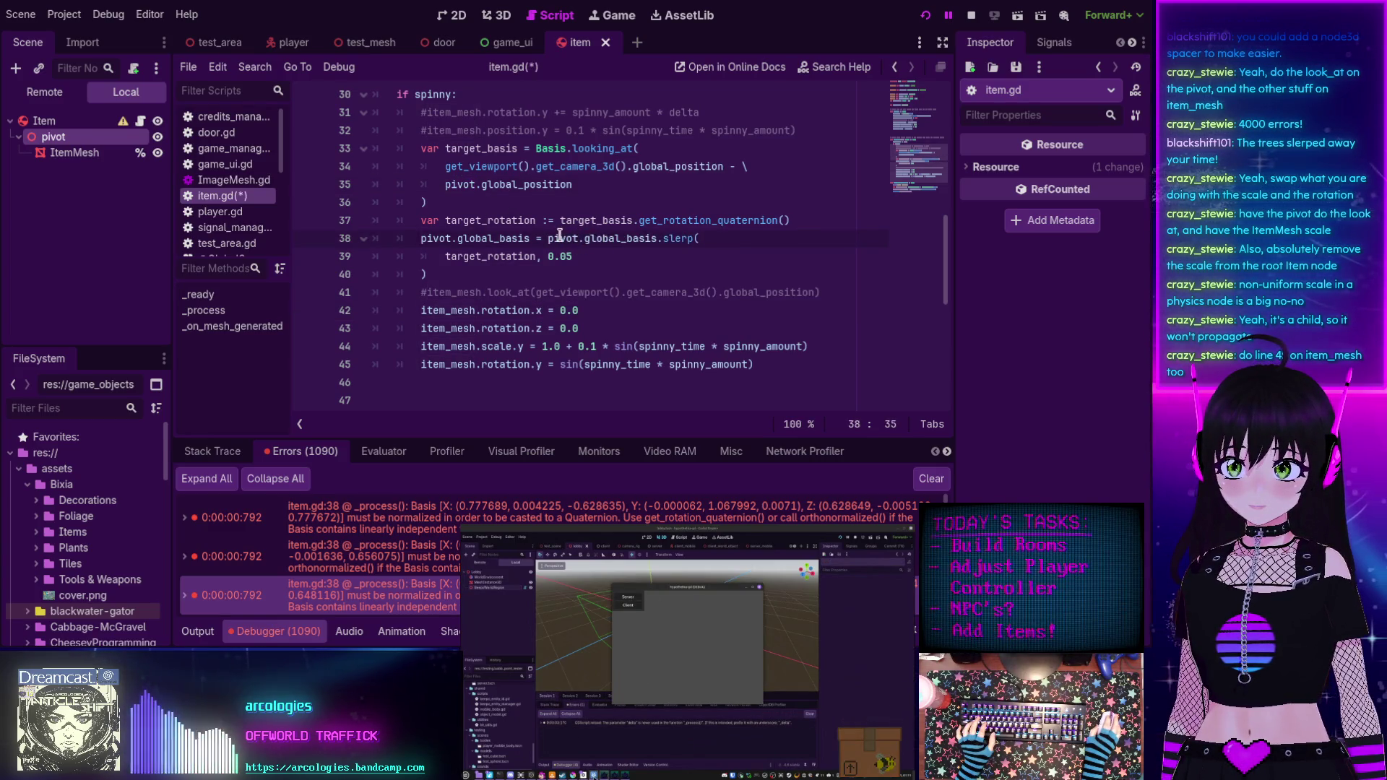
mouse_move(557, 238)
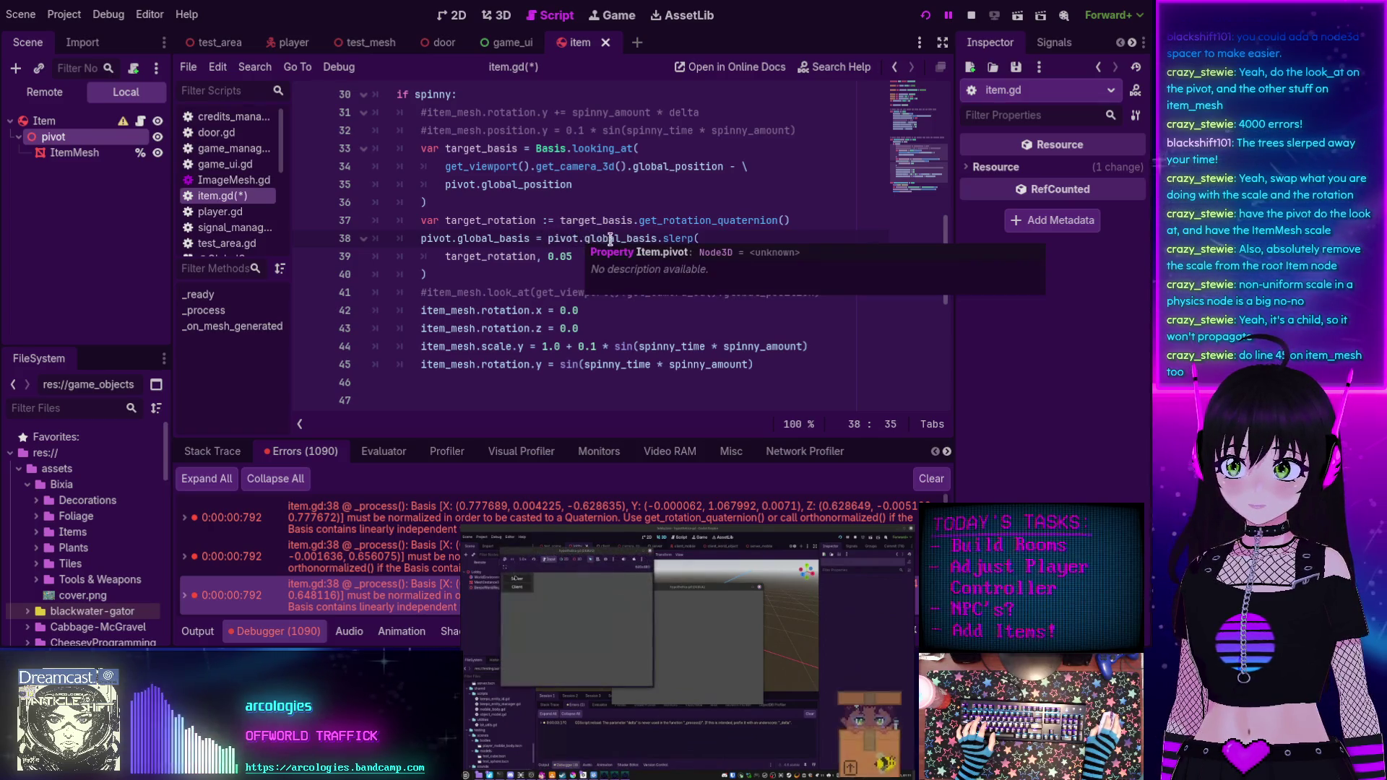
click(546, 283)
click(919, 22)
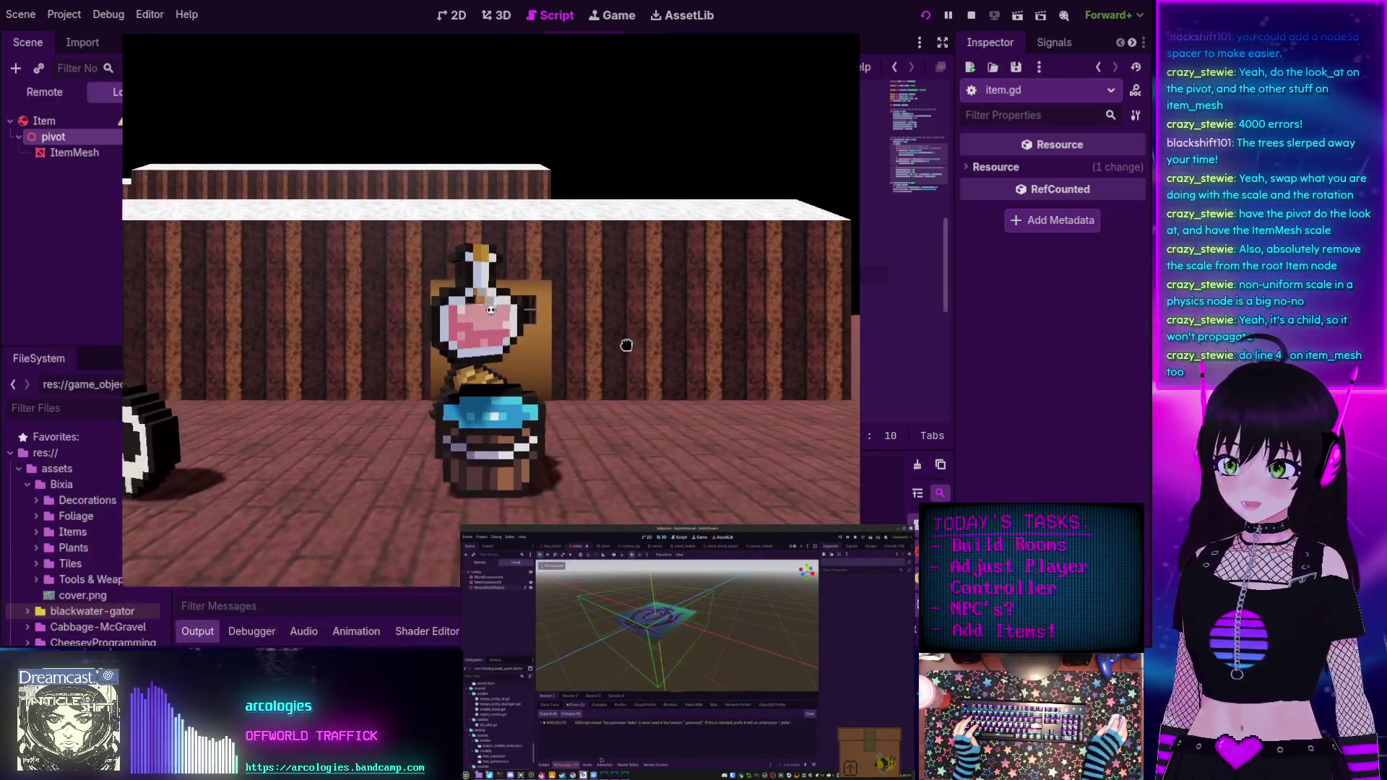
Walk toward and across the trees in the running game with W, S and D, then open the menu.
key(w)
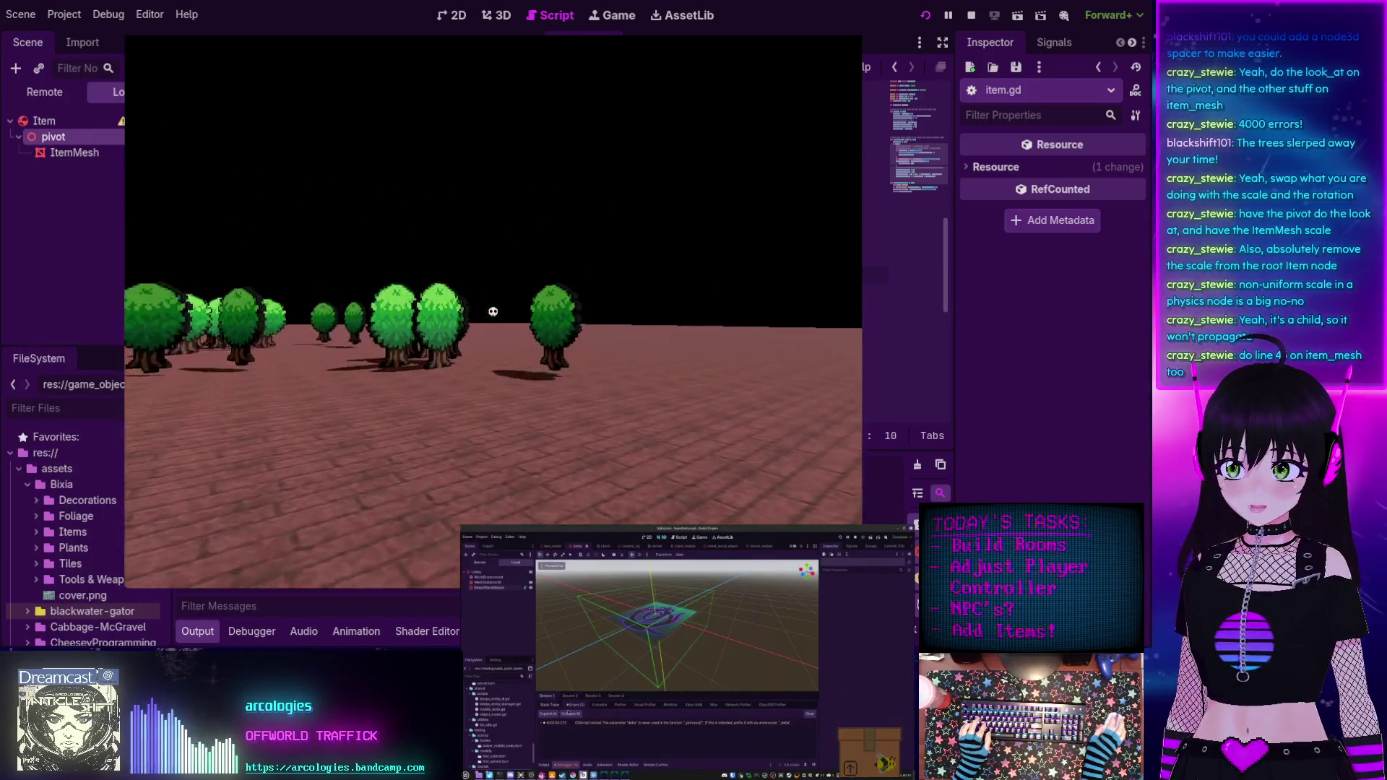
key(s)
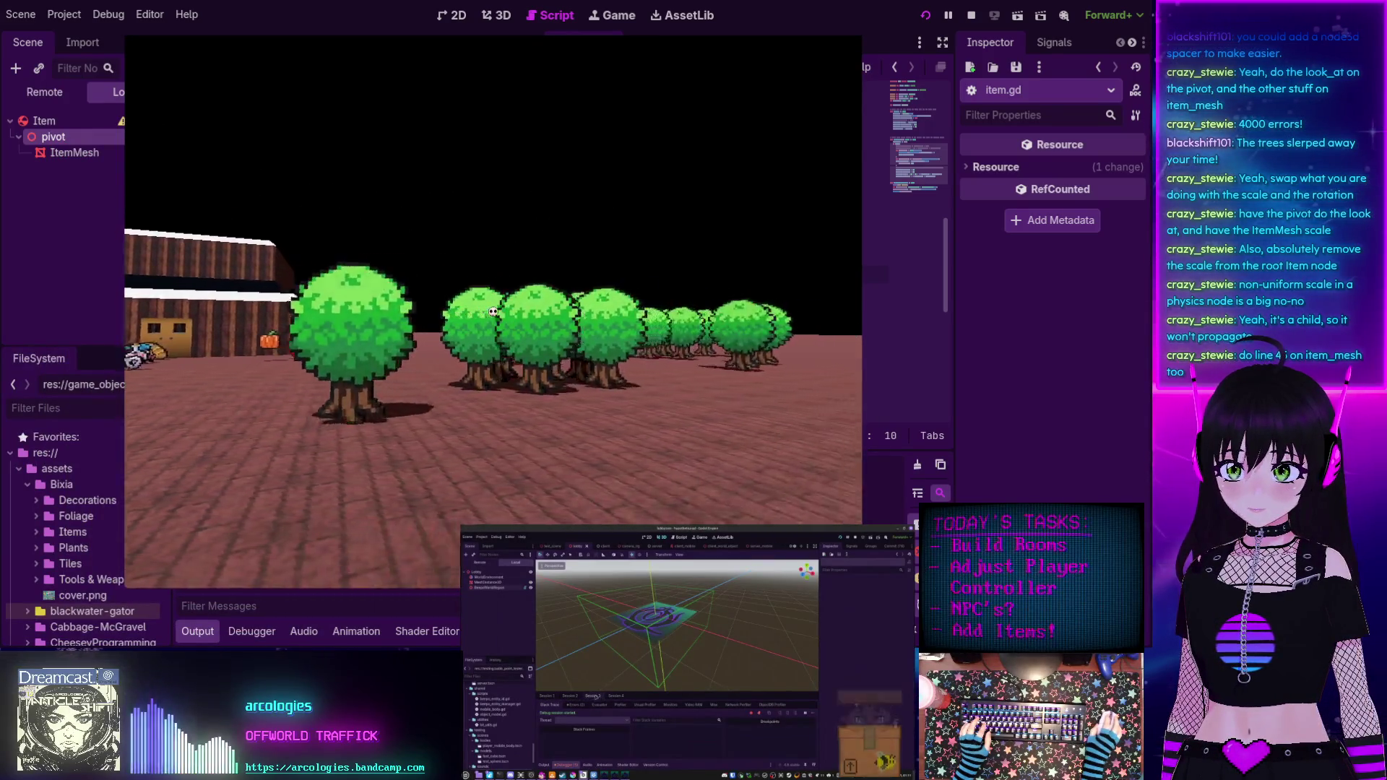
key(d)
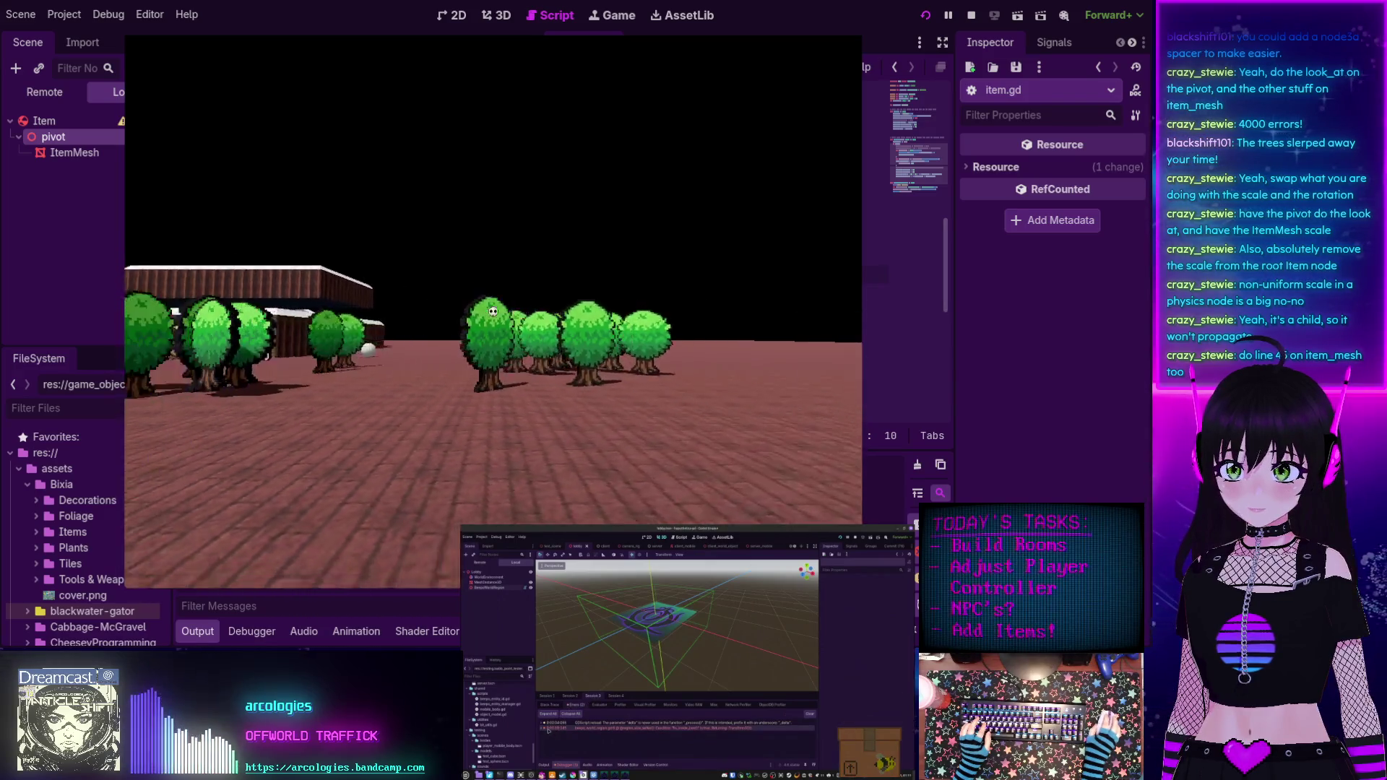
key(Escape)
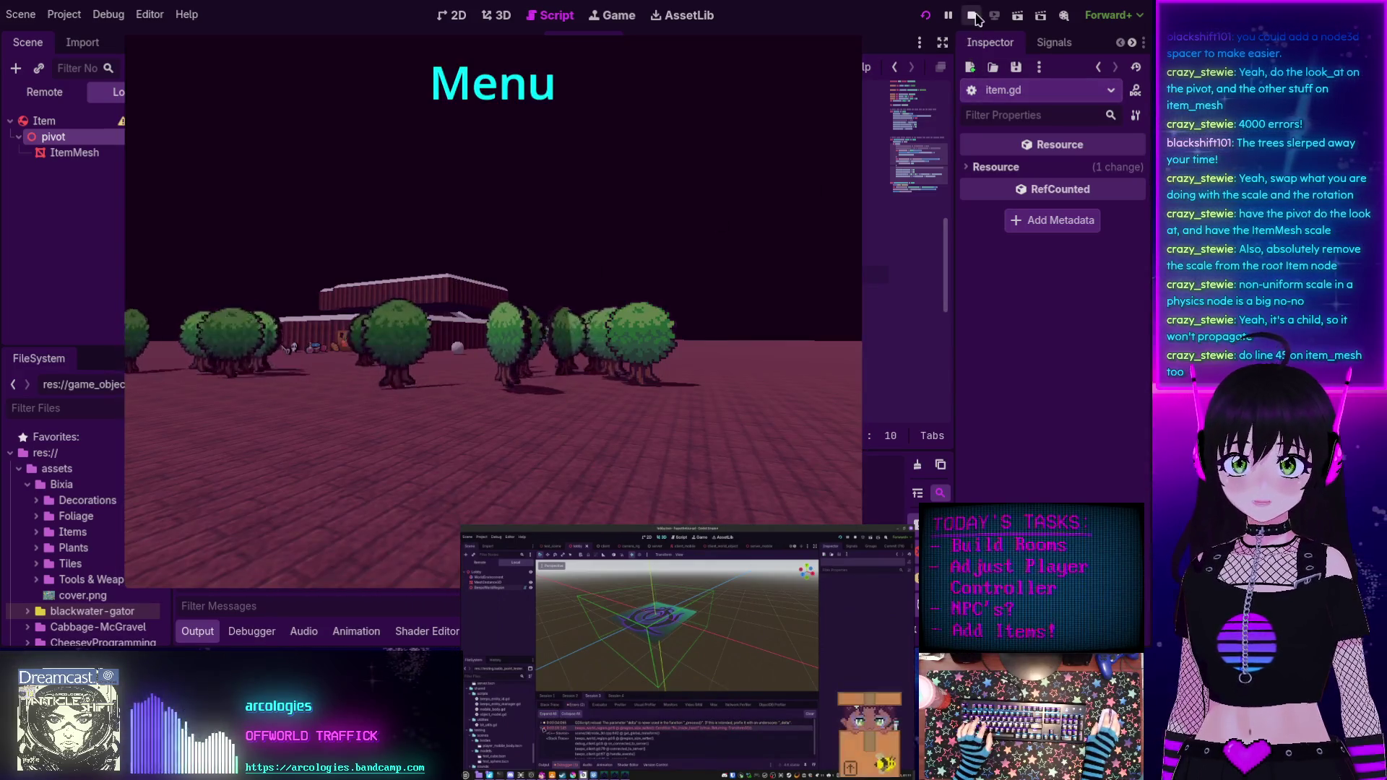
Stop the game and comment out the item_mesh.rotation.y spin on line 45.
key(F8)
click(414, 364)
key(ctrl+k)
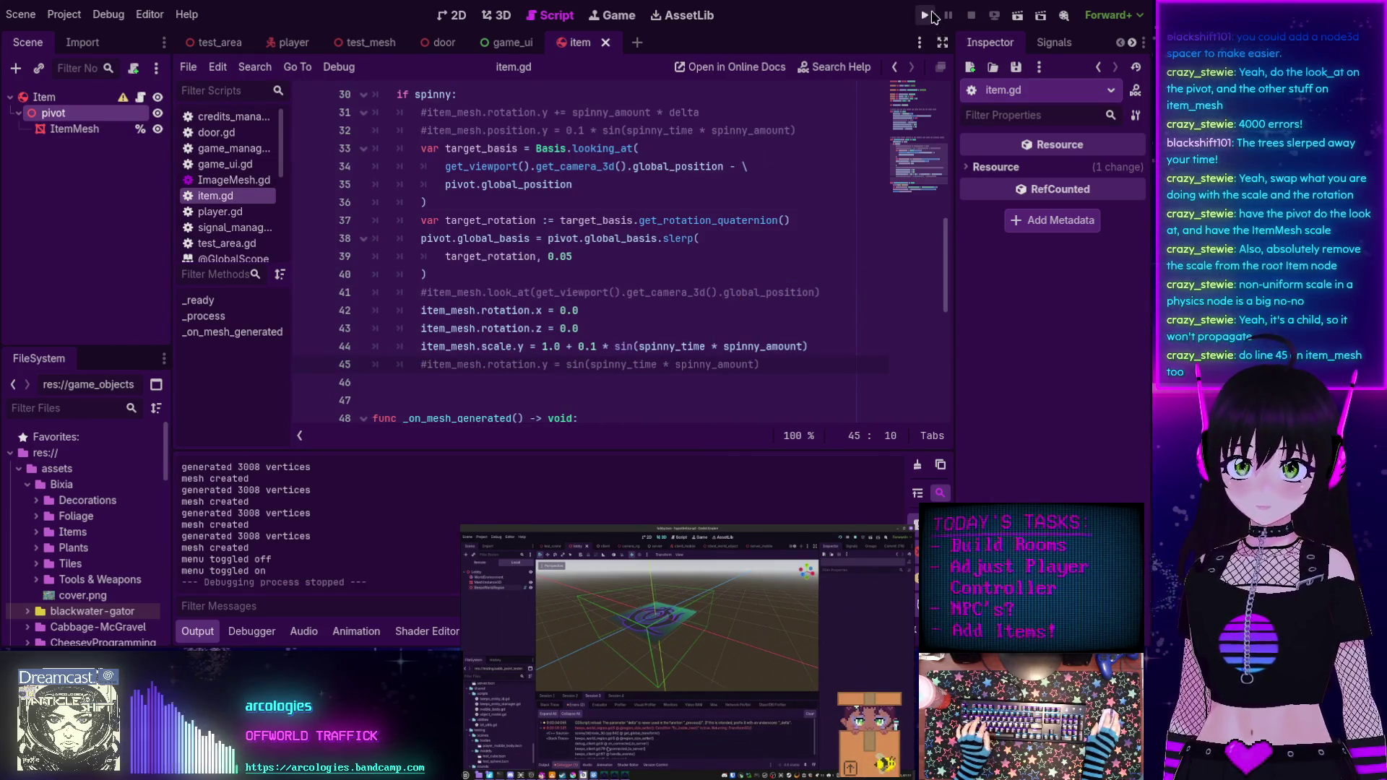
Launch the game without the y-spin and walk forward toward the trees to watch the items.
click(930, 15)
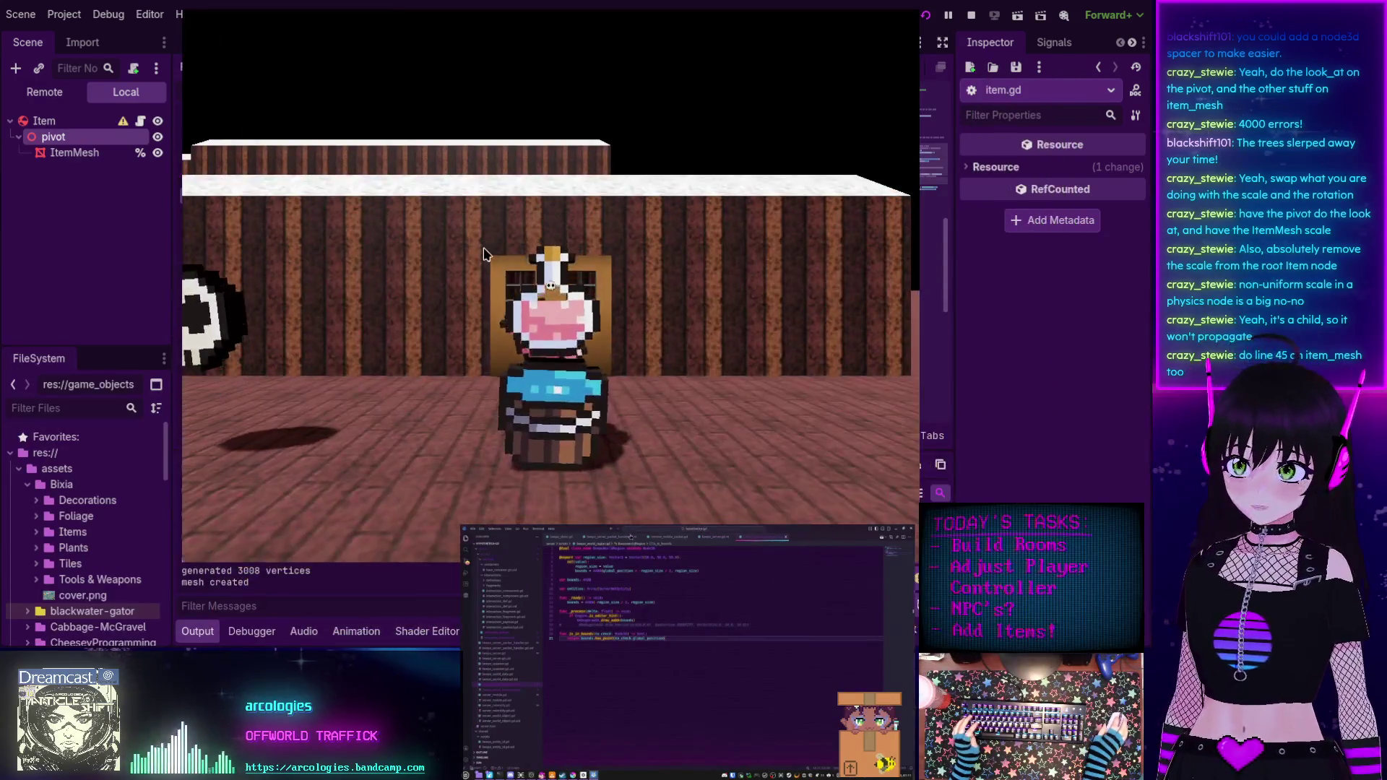
key(Escape)
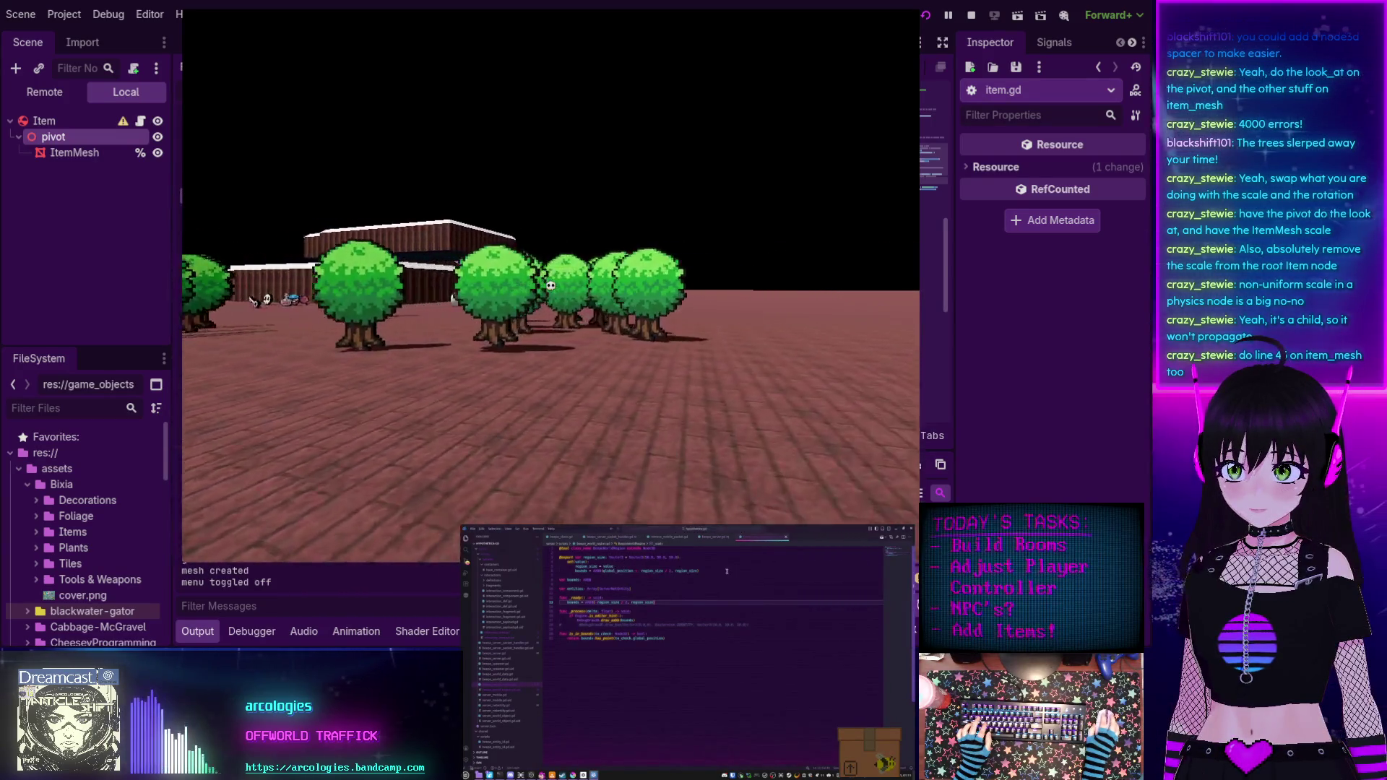
key(w)
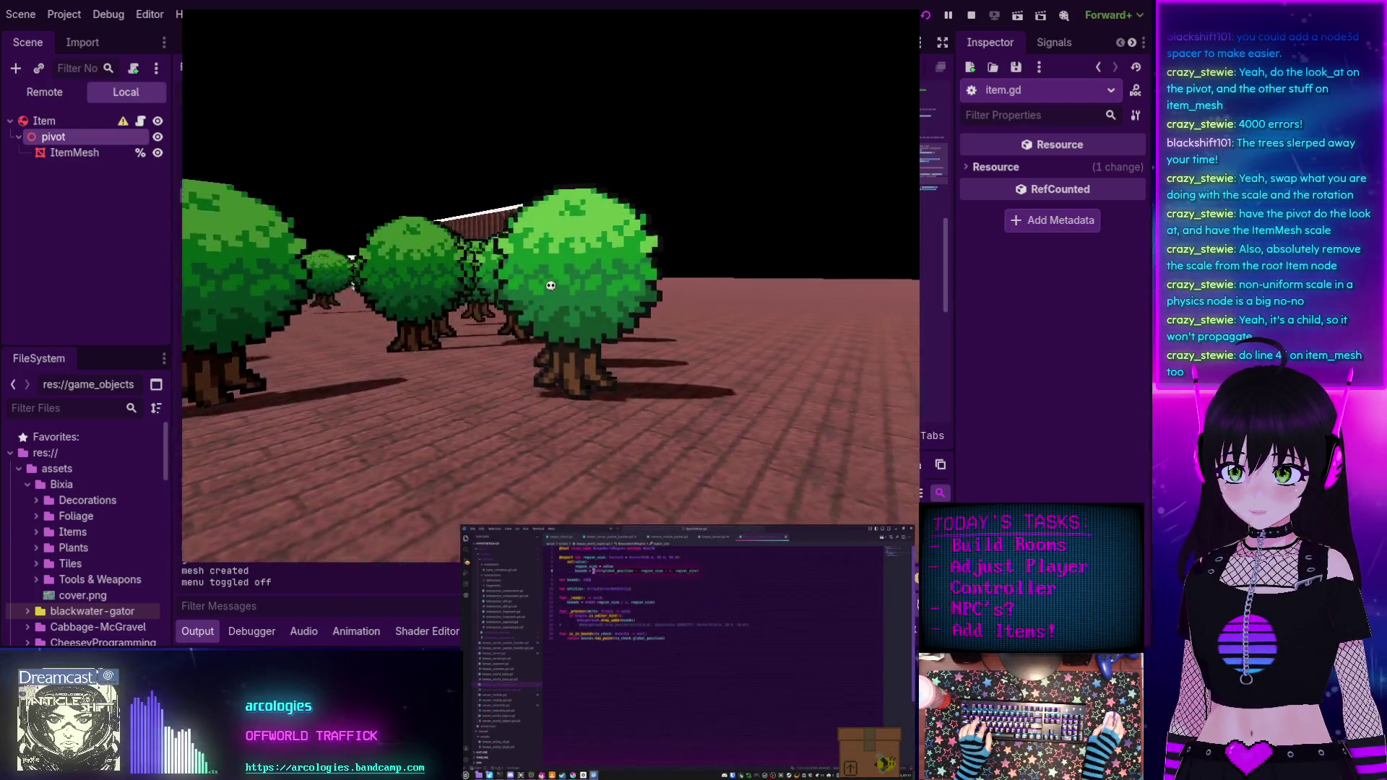
Stop the game and lower the slerp weight from 0.05 to 0.01.
key(F8)
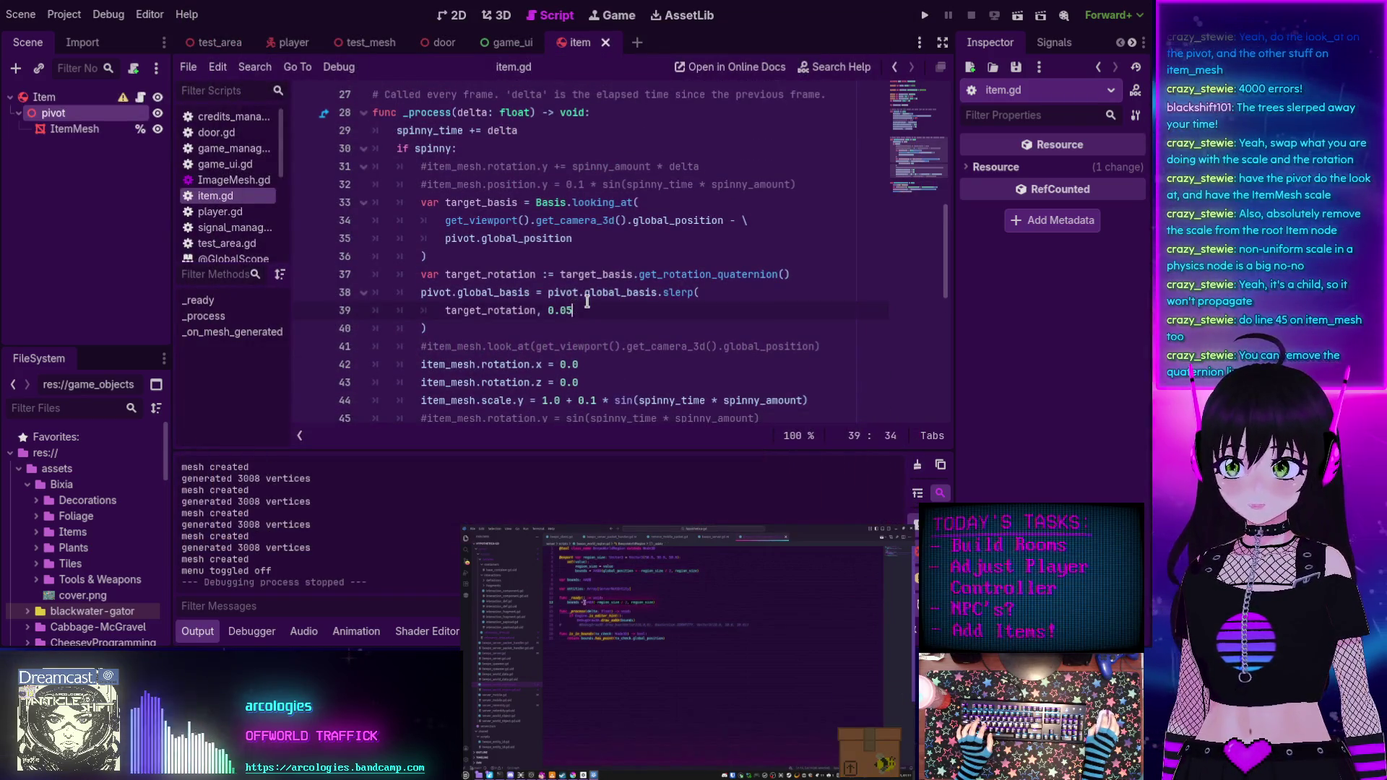
key(BackSpace)
text(1)
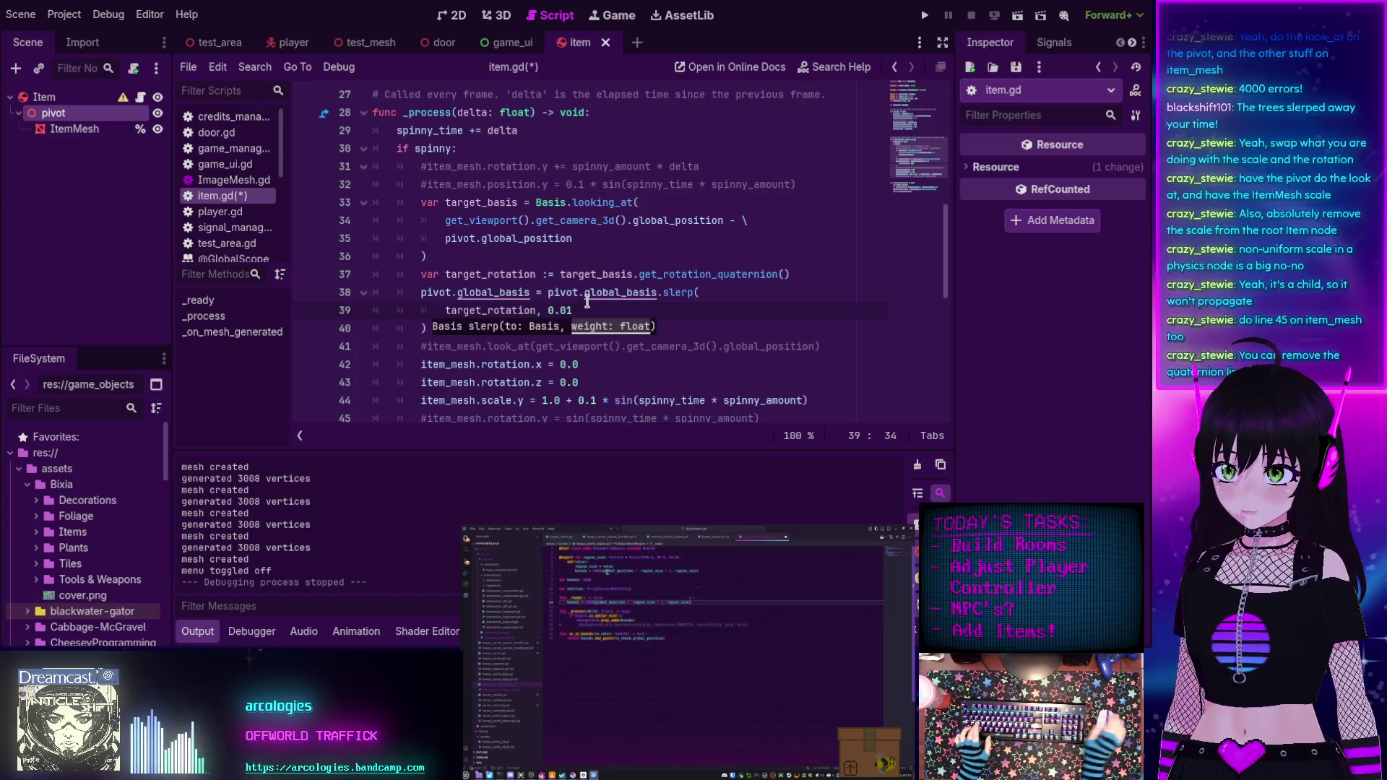
scroll(555, 231, down, 1)
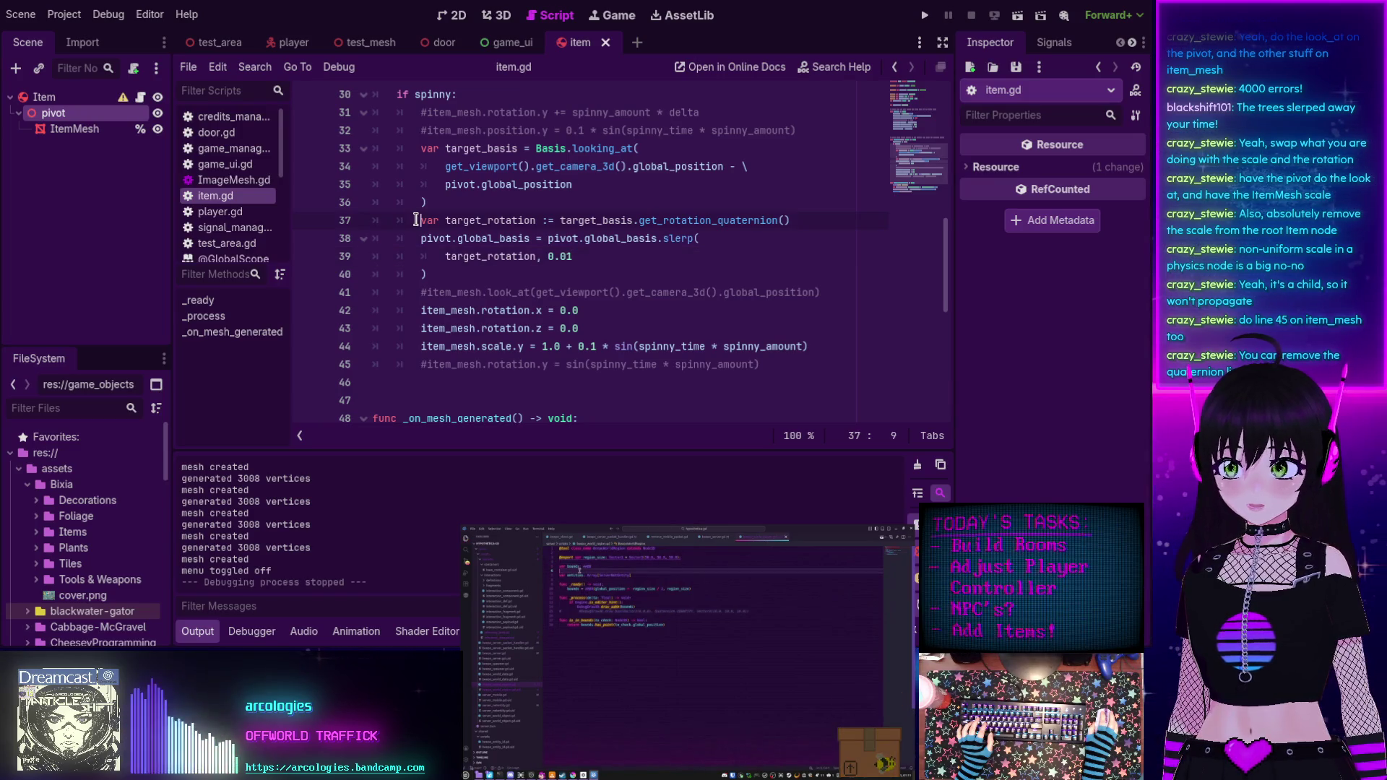
Comment out the target_rotation line 37 and relaunch the game.
double_click(486, 222)
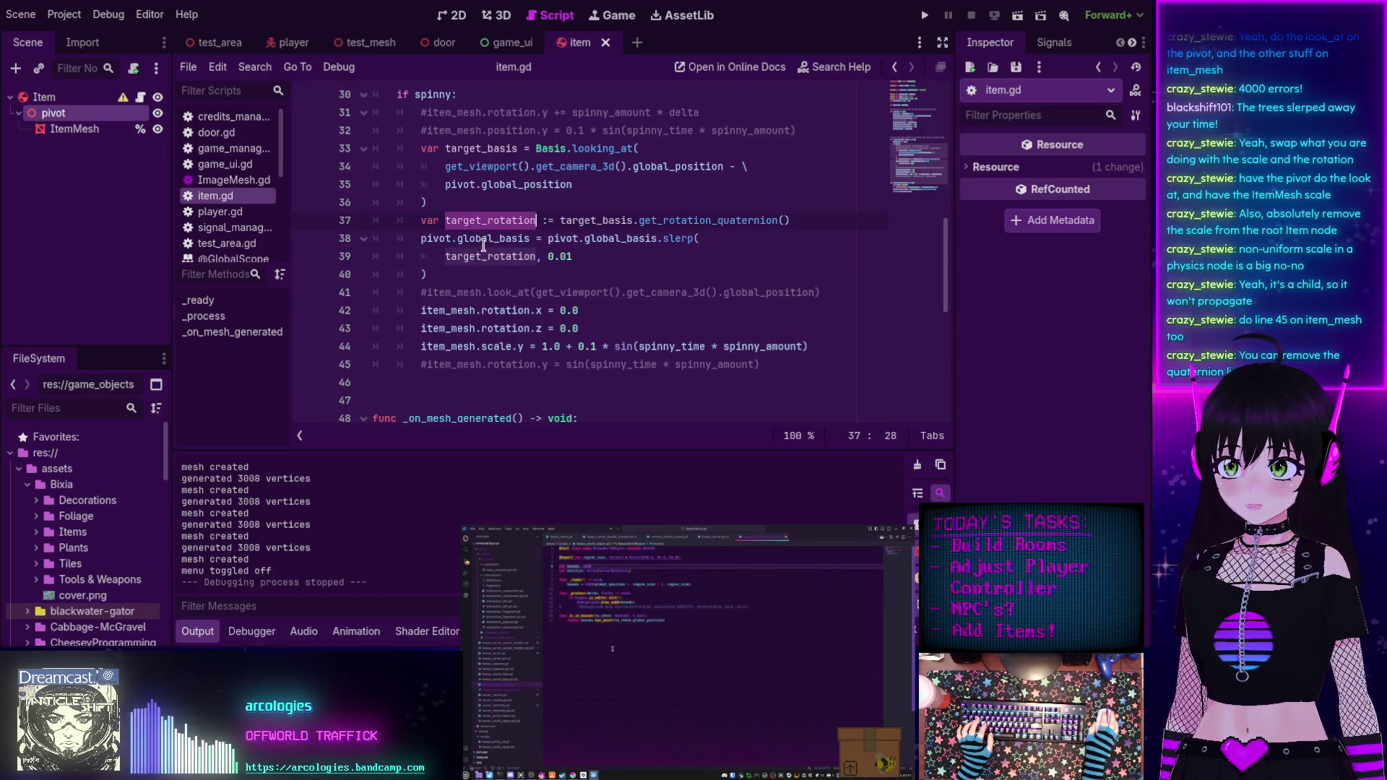
double_click(480, 222)
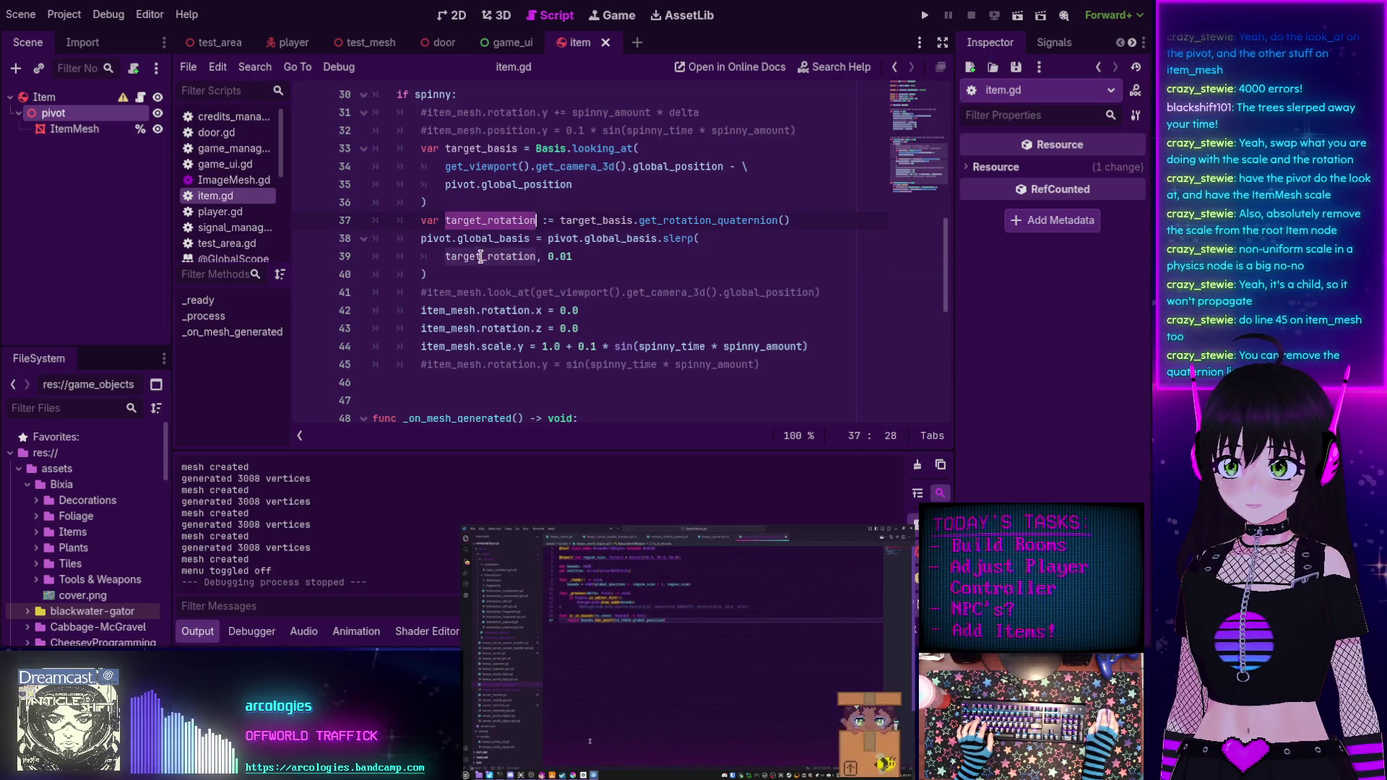
click(698, 291)
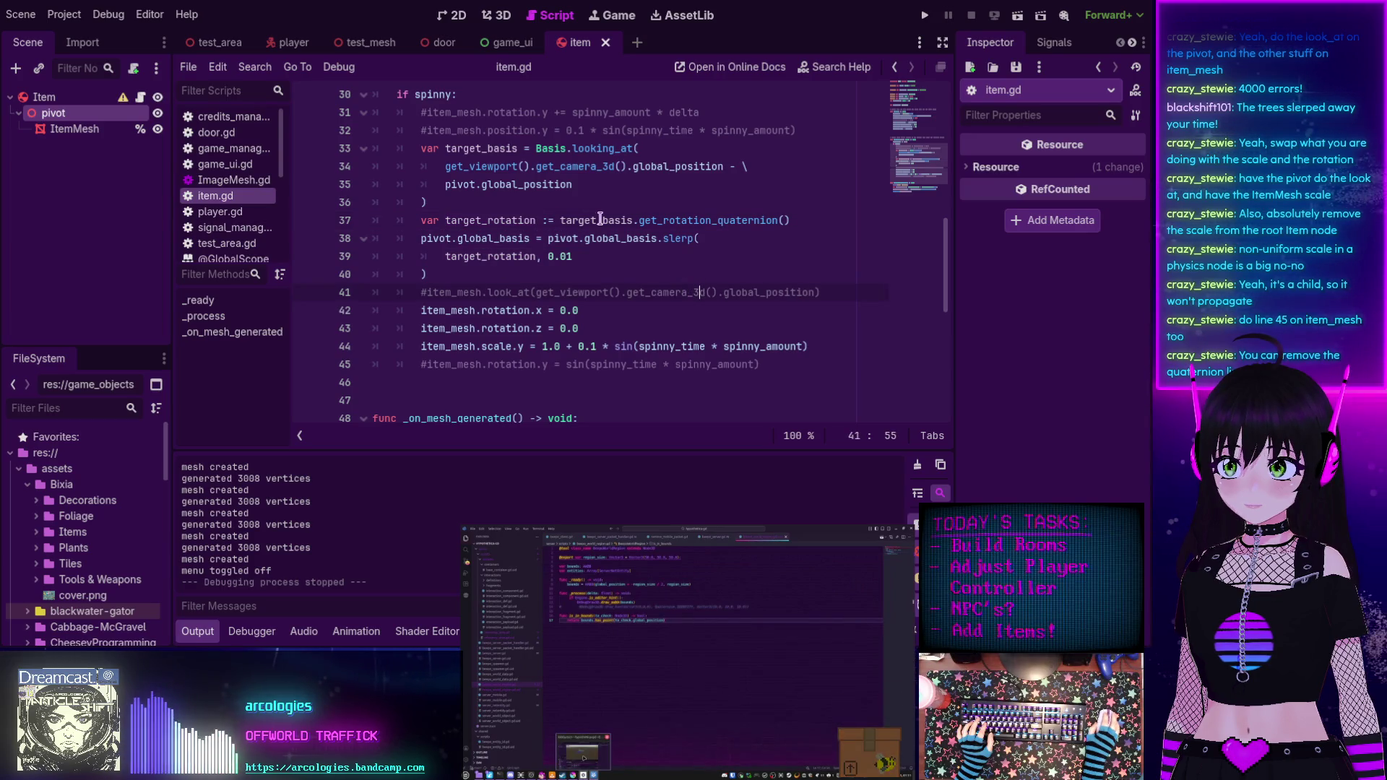
double_click(480, 148)
double_click(478, 258)
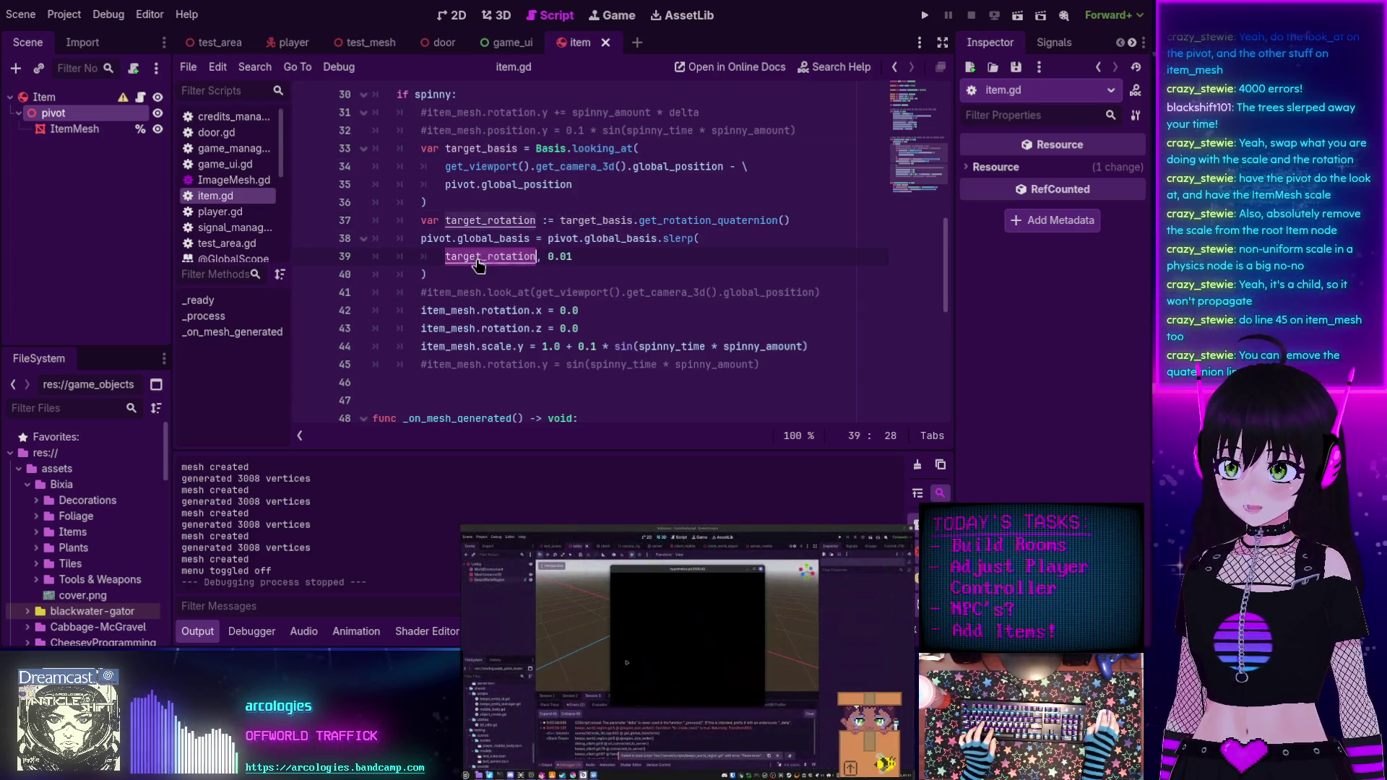
click(421, 219)
text(#)
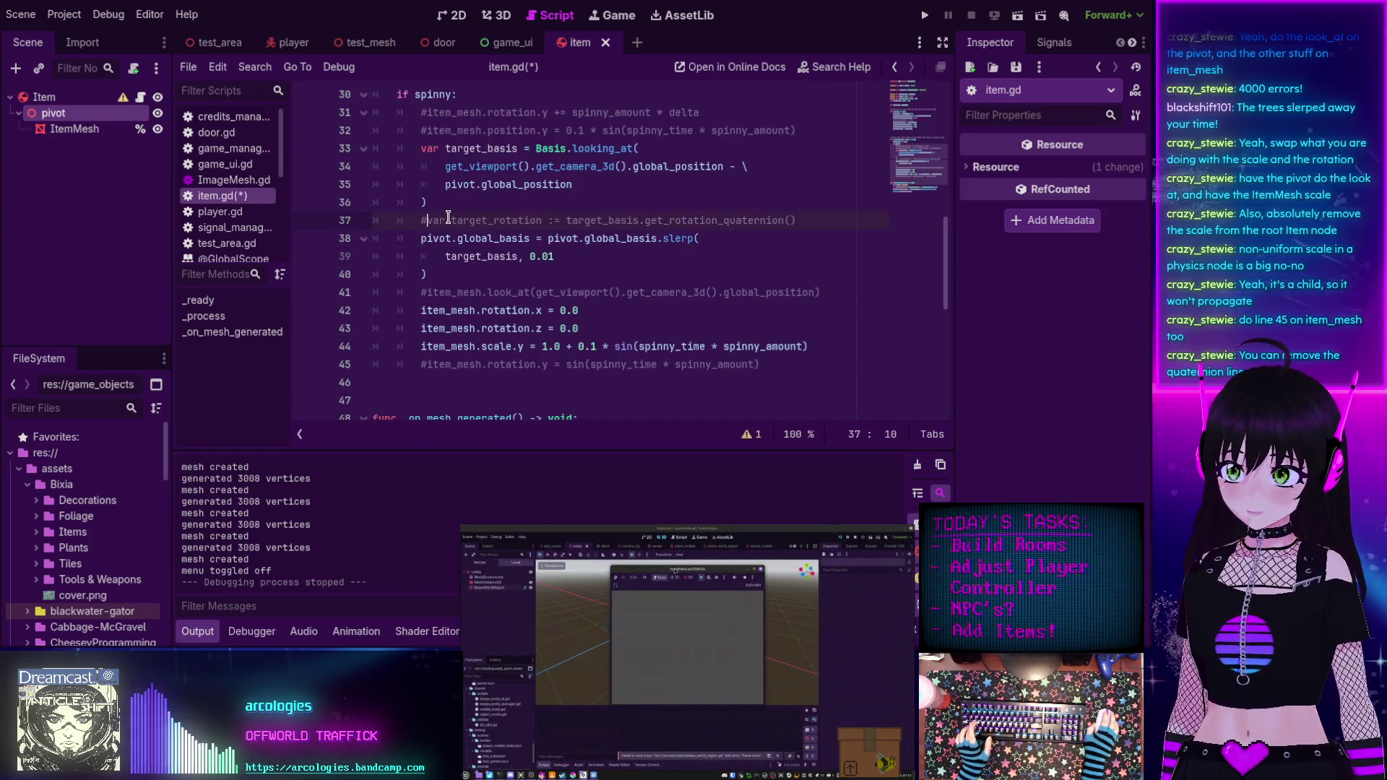
click(924, 16)
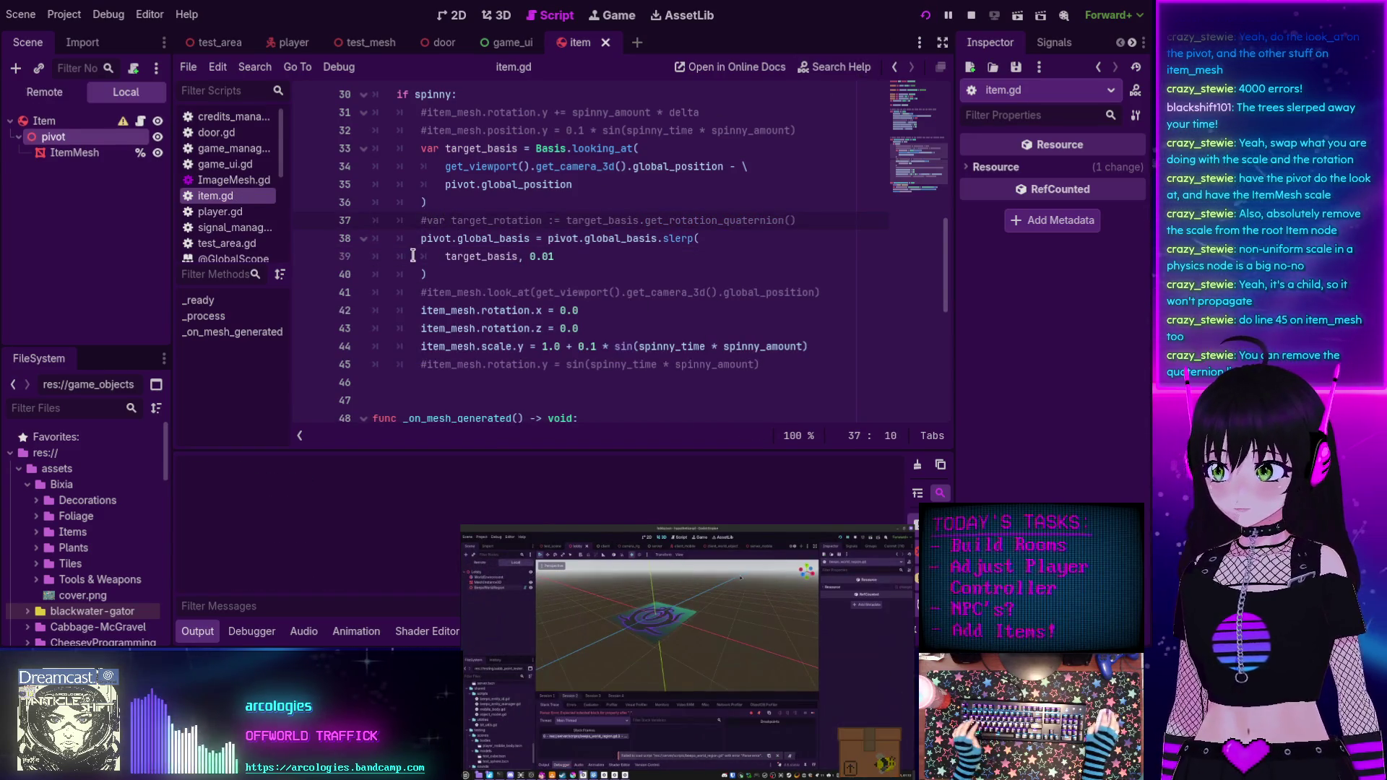
Resume the camera, walk back and forth among the trees with WASD, then stop the game.
key(Escape)
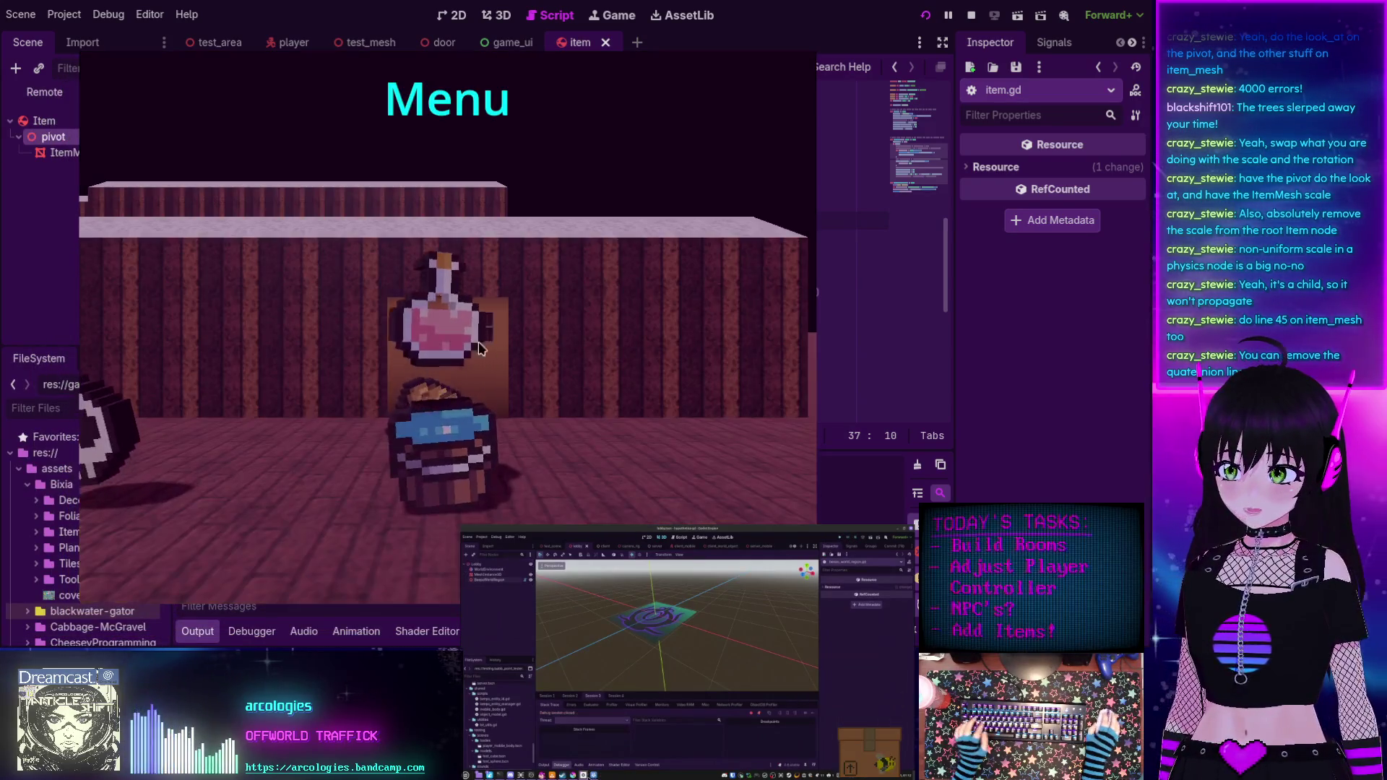
click(551, 279)
key(s)
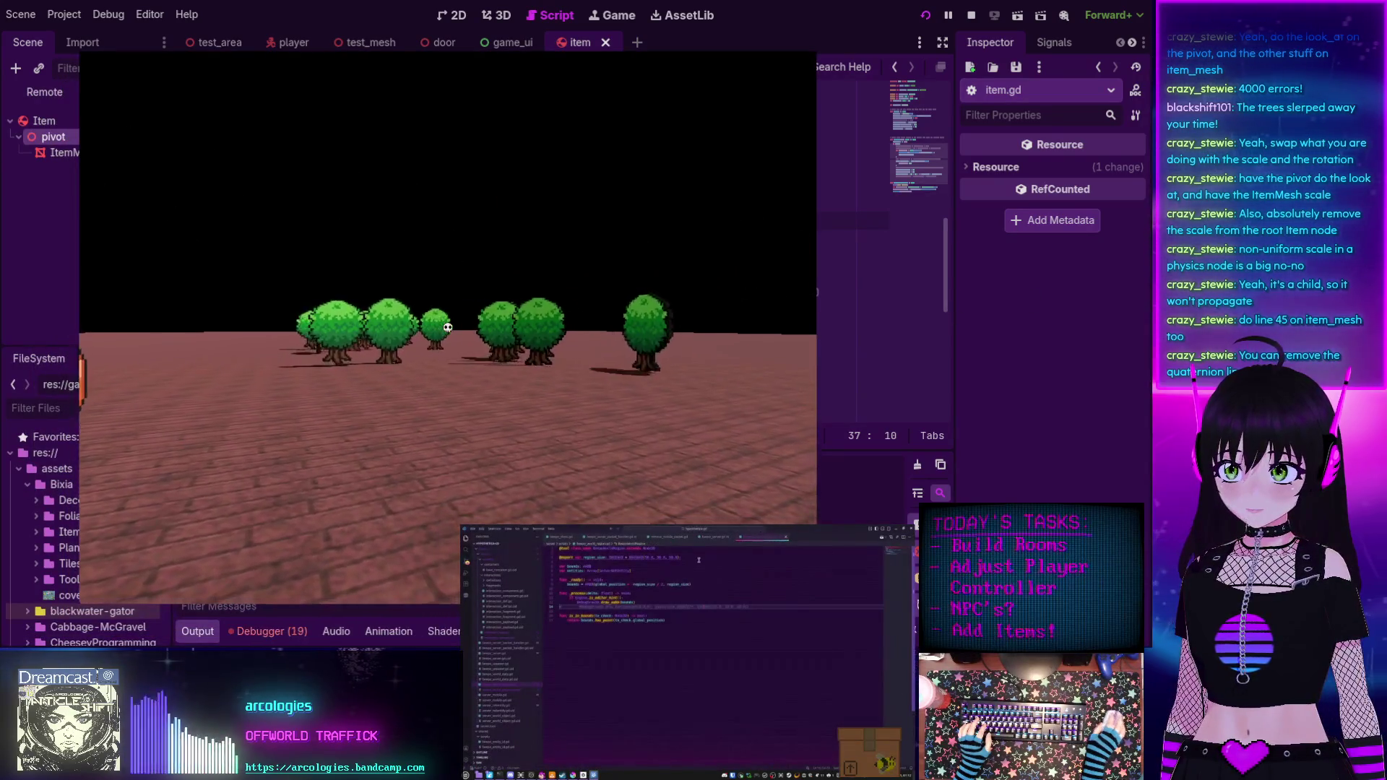
key(s)
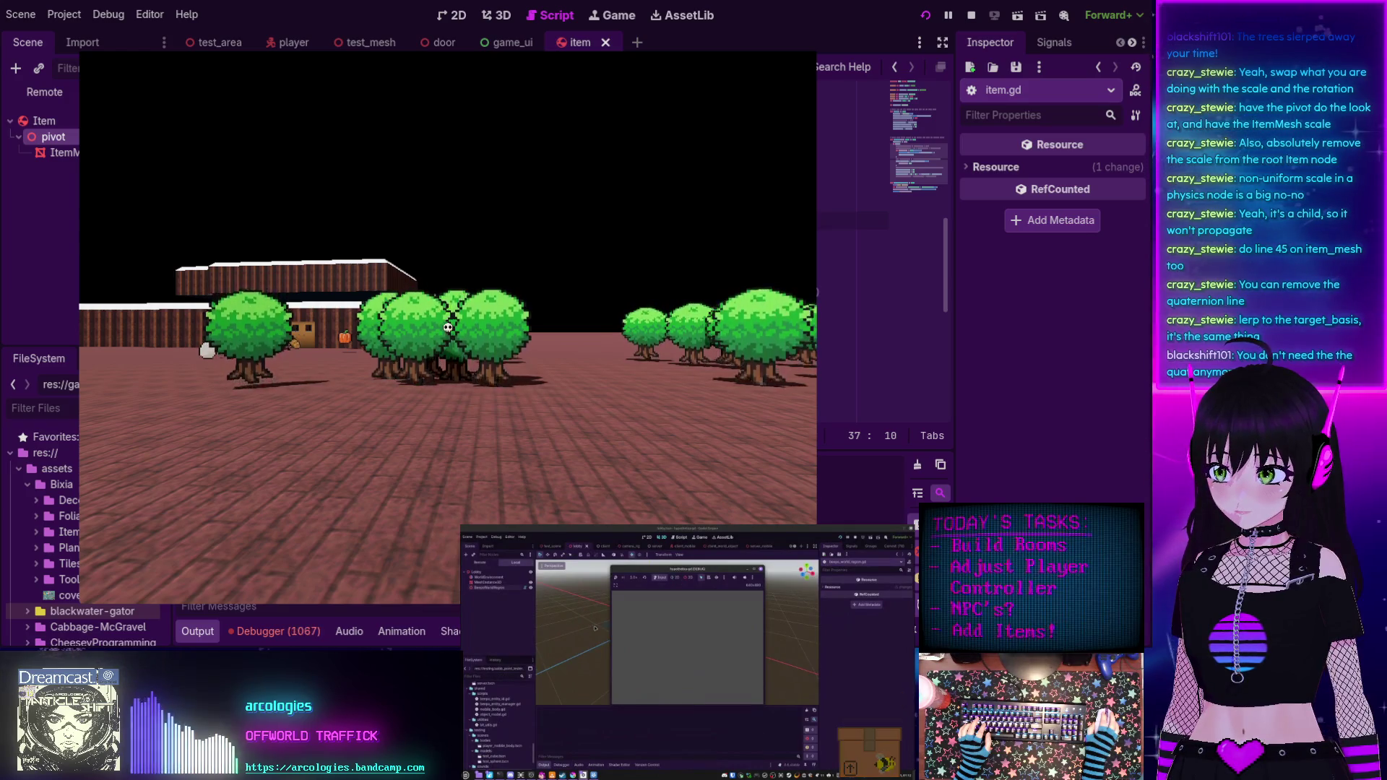
key(w)
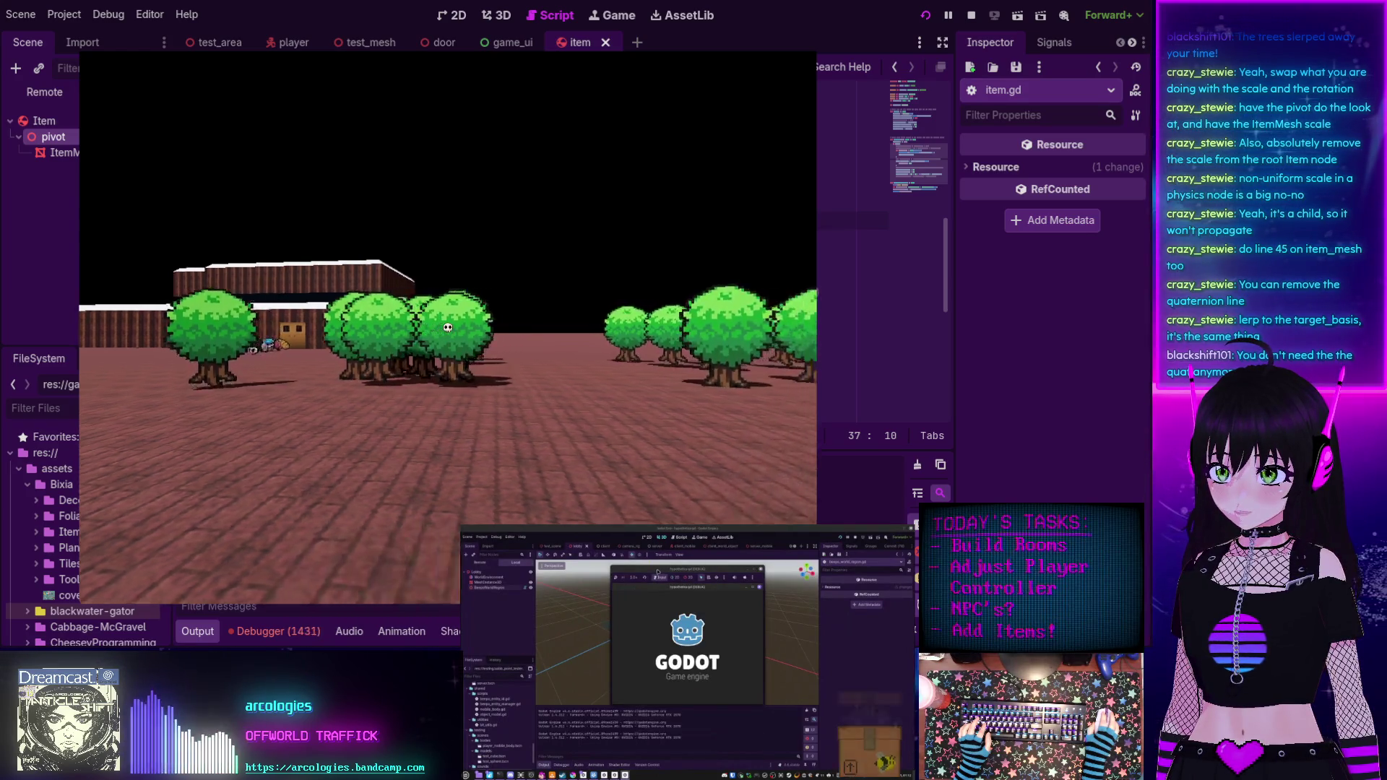
key(a)
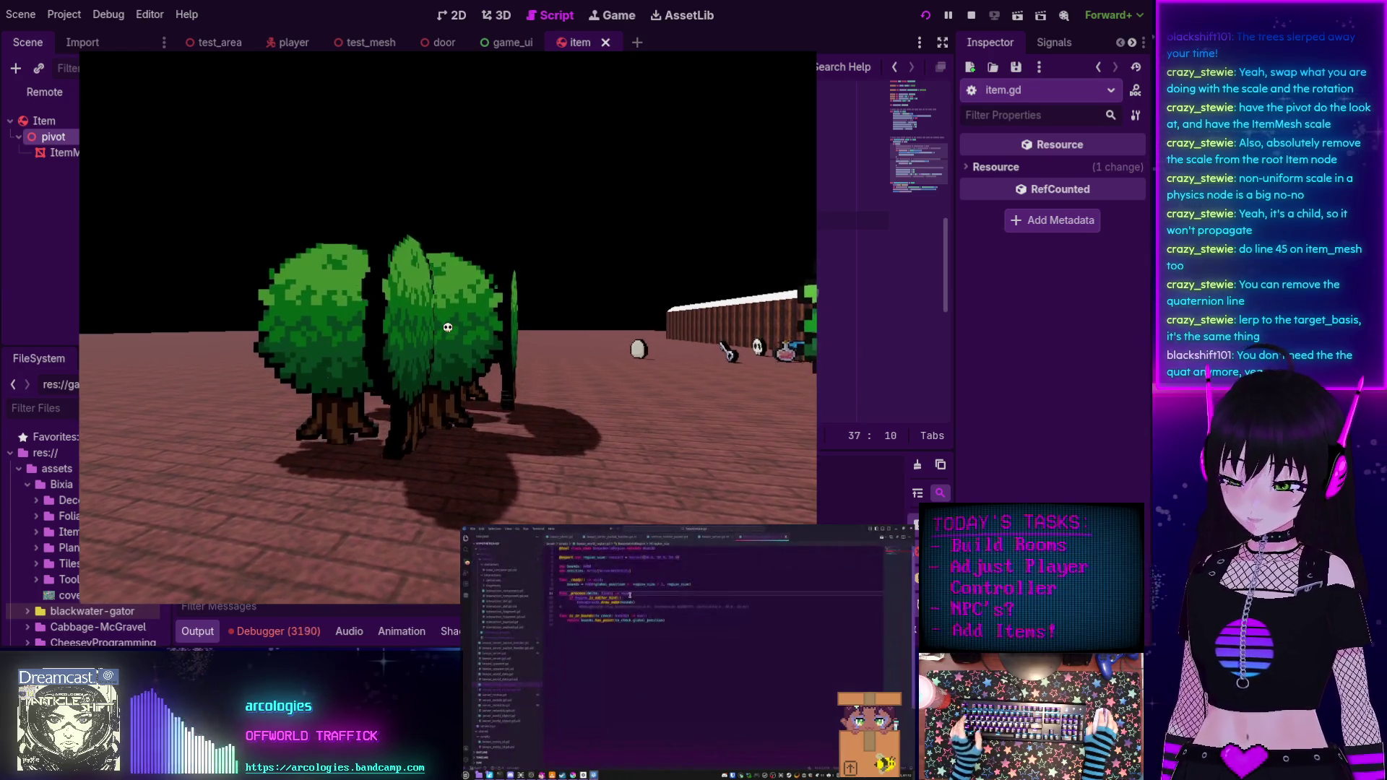
key(Escape)
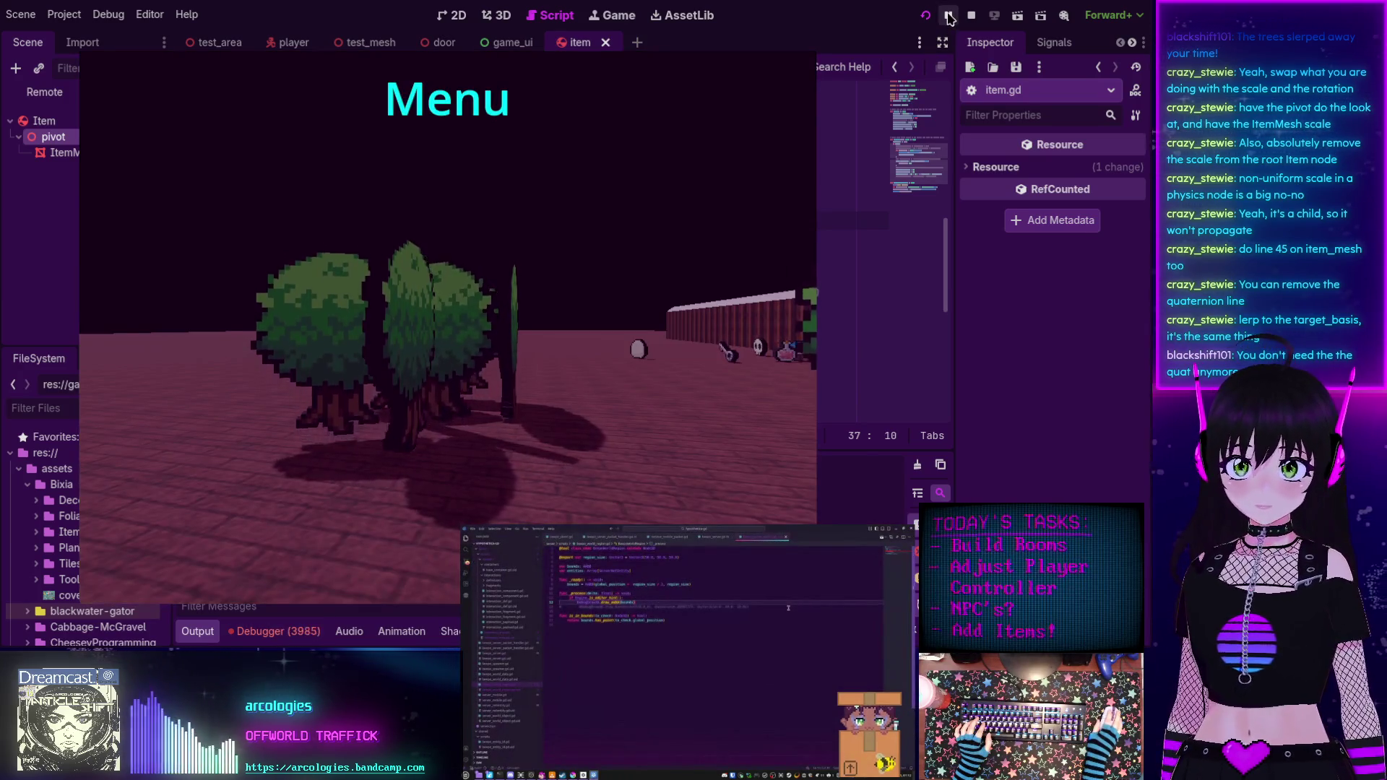
click(908, 121)
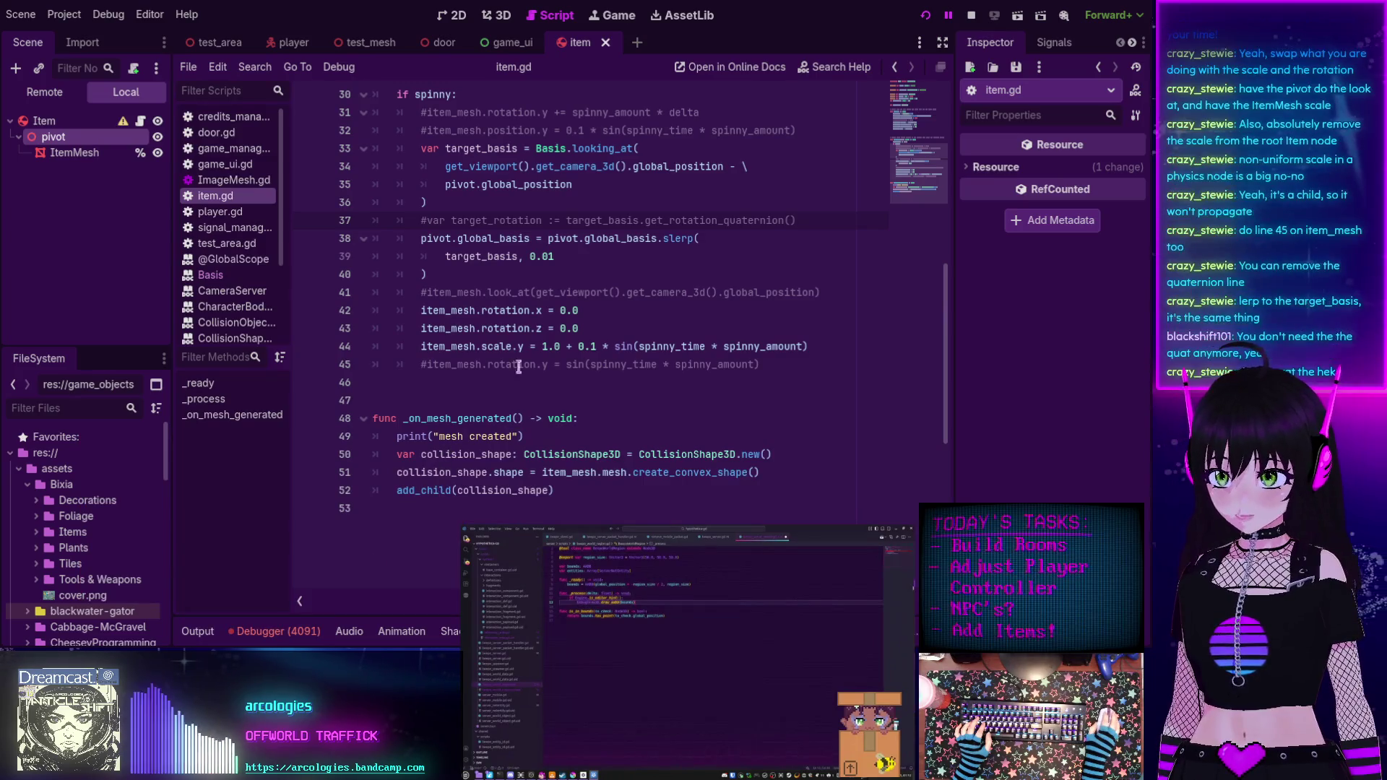
Open the Debugger Errors tab and jump to the line-38 'basis must be normalized' error in item.gd.
click(278, 631)
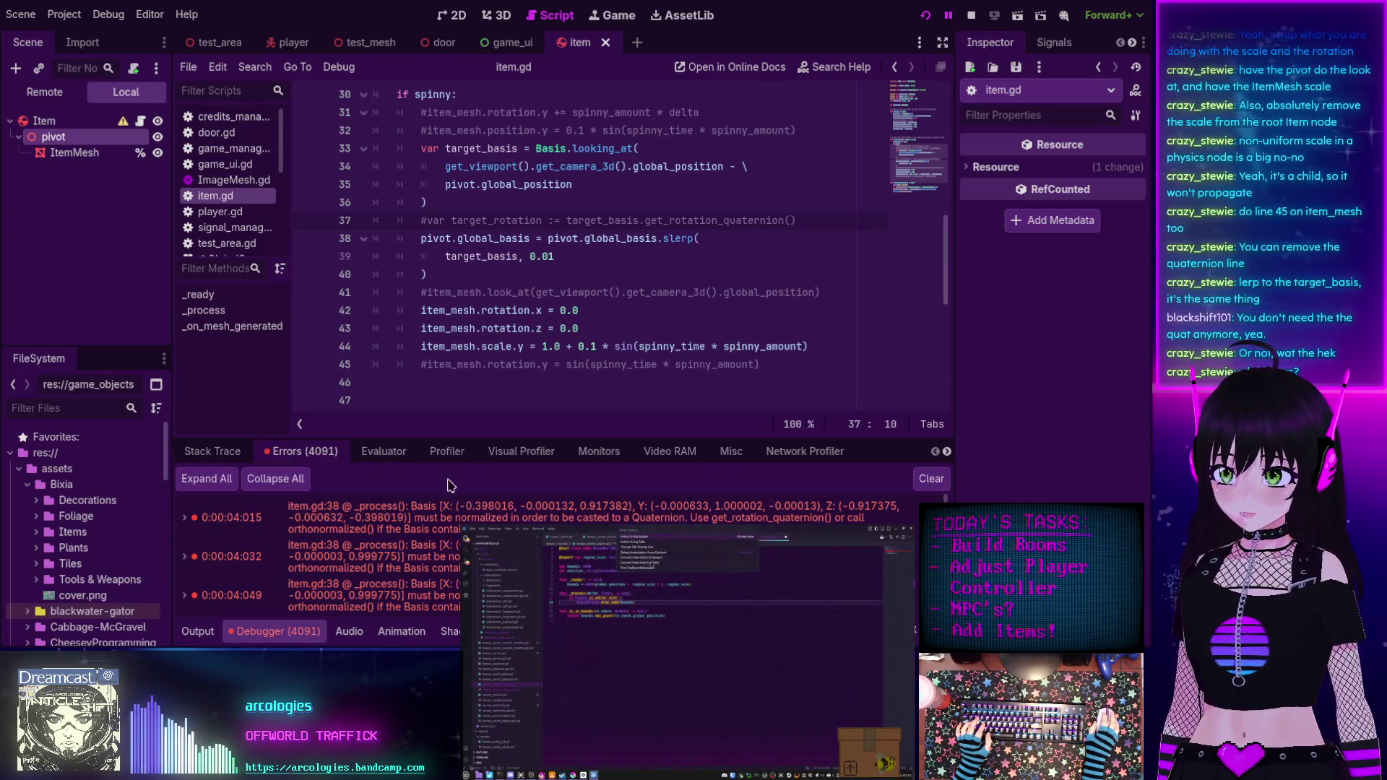
click(439, 513)
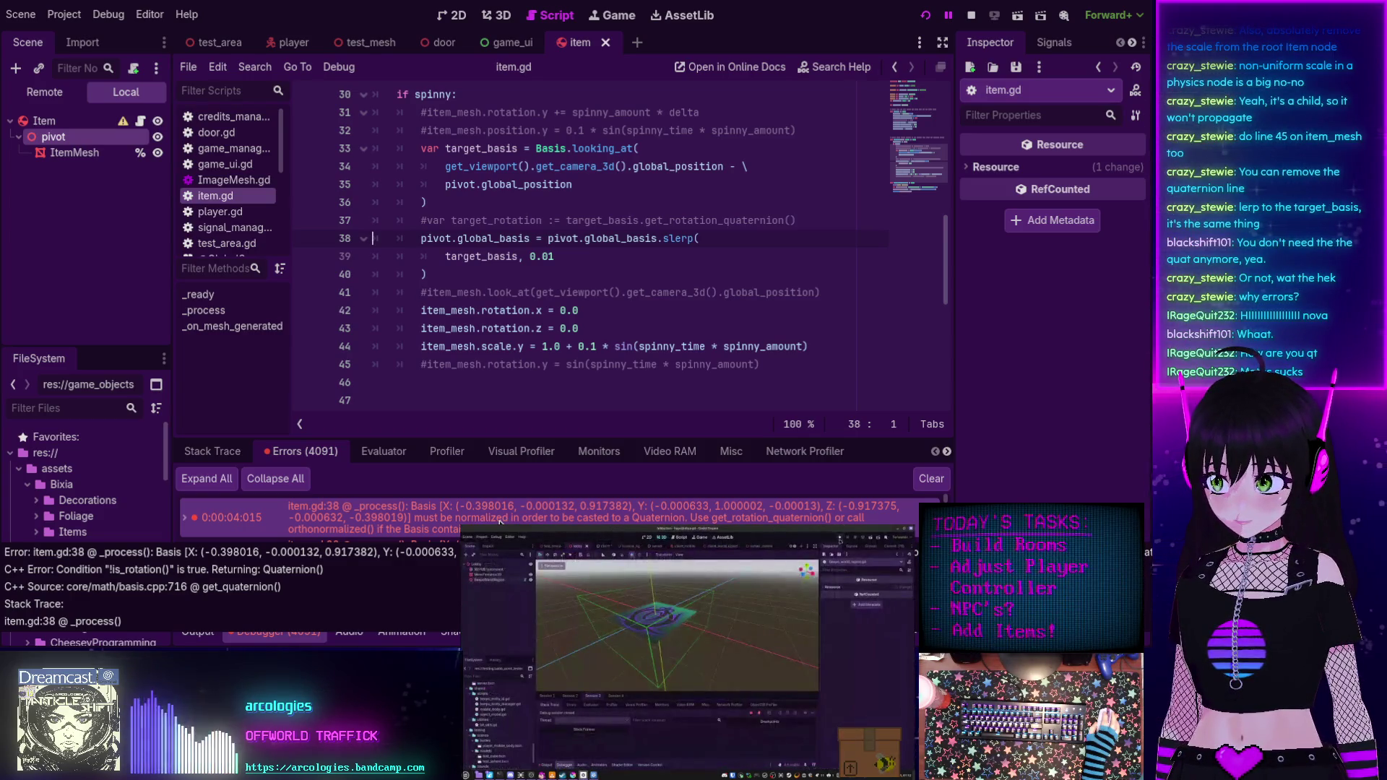
click(427, 221)
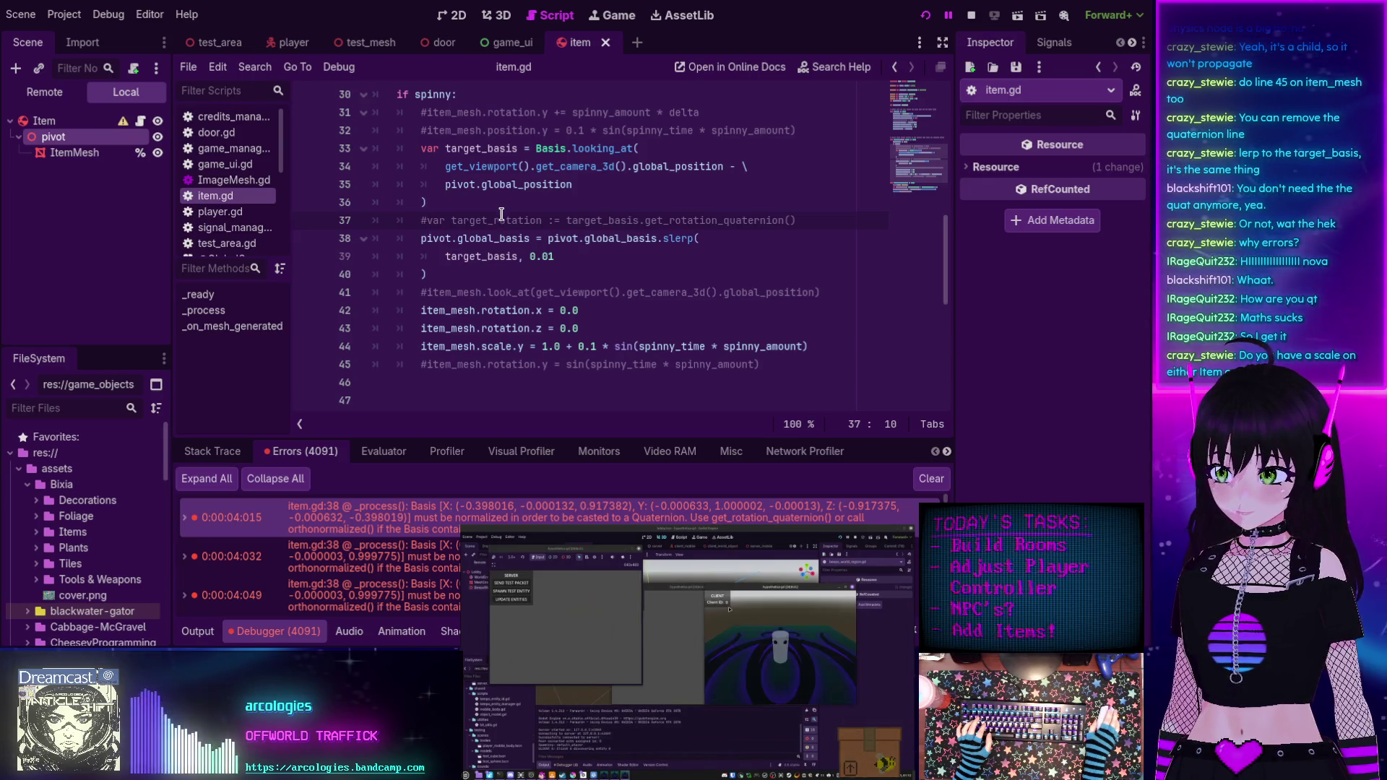
scroll(498, 231, down, 1)
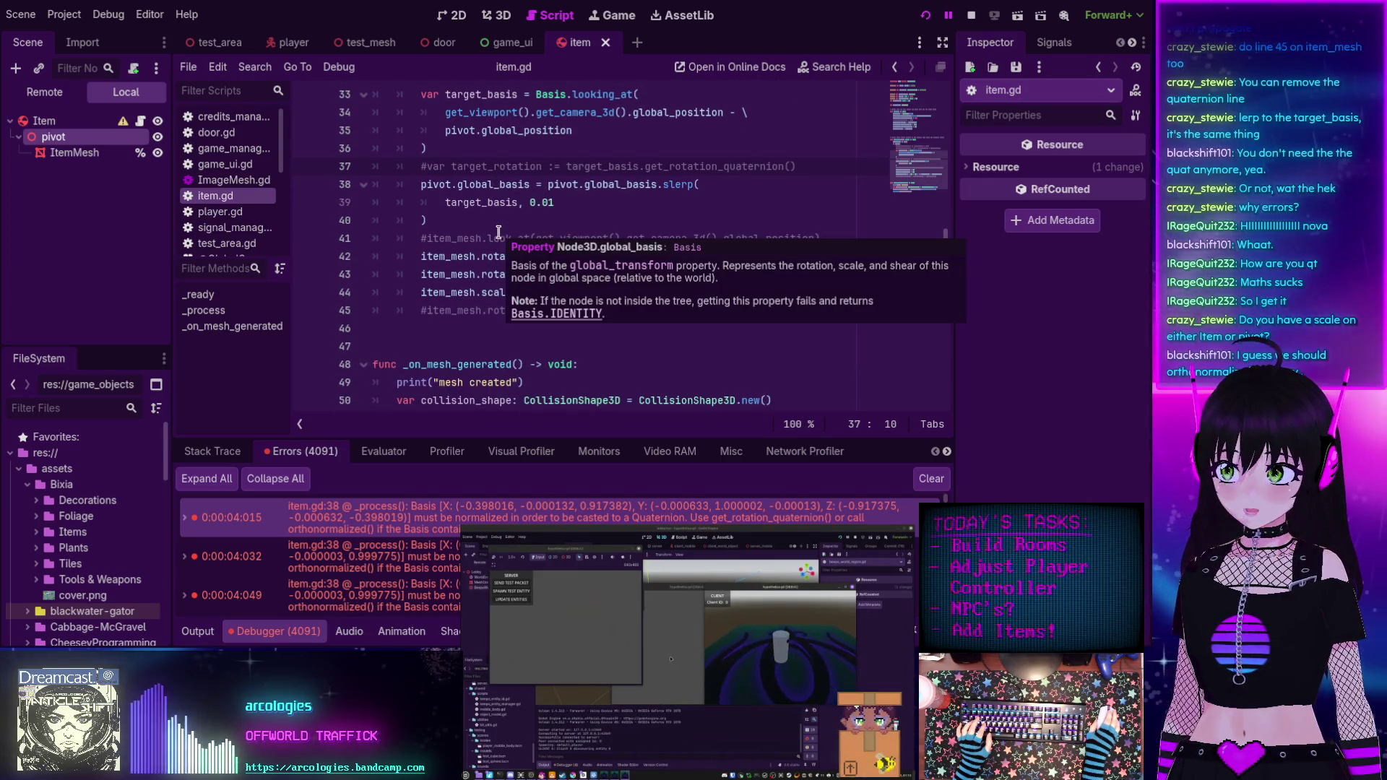
scroll(497, 231, up, 1)
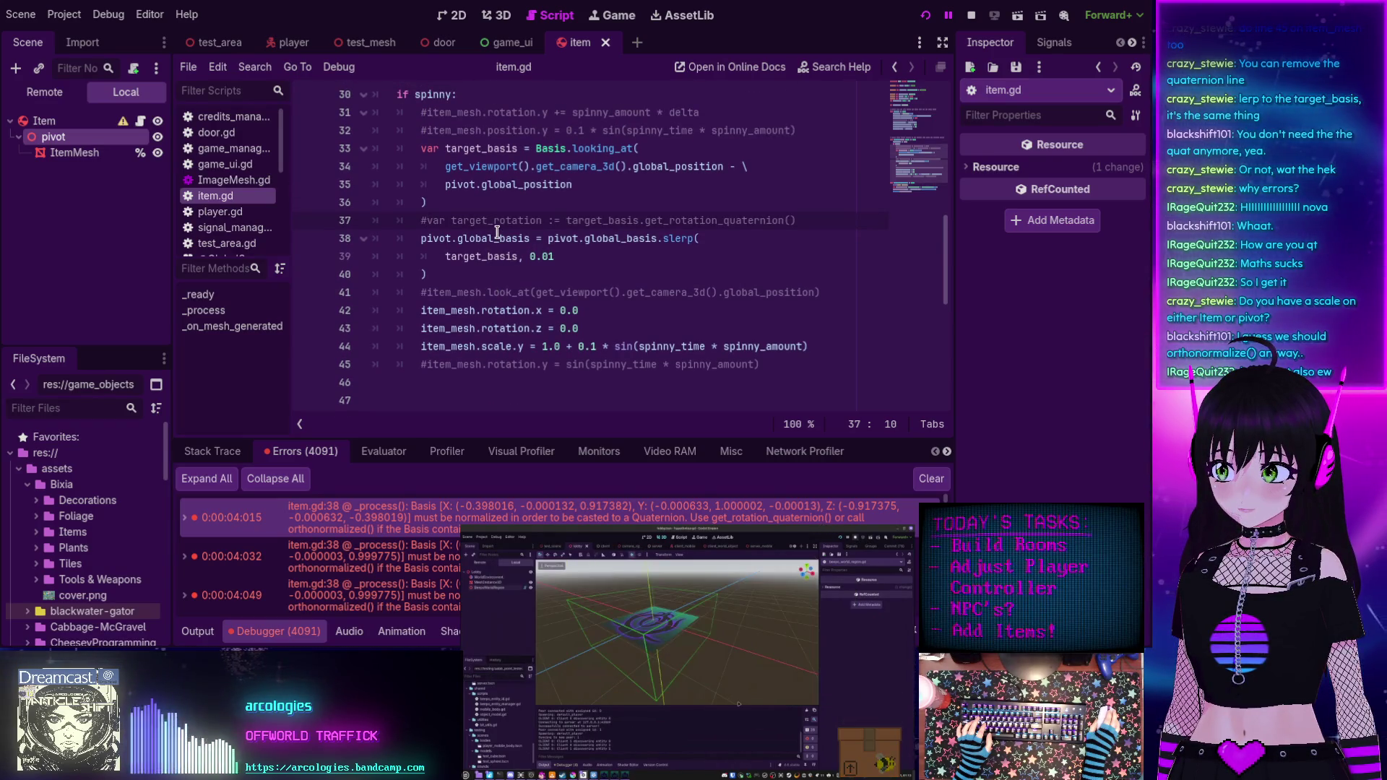
scroll(496, 231, down, 1)
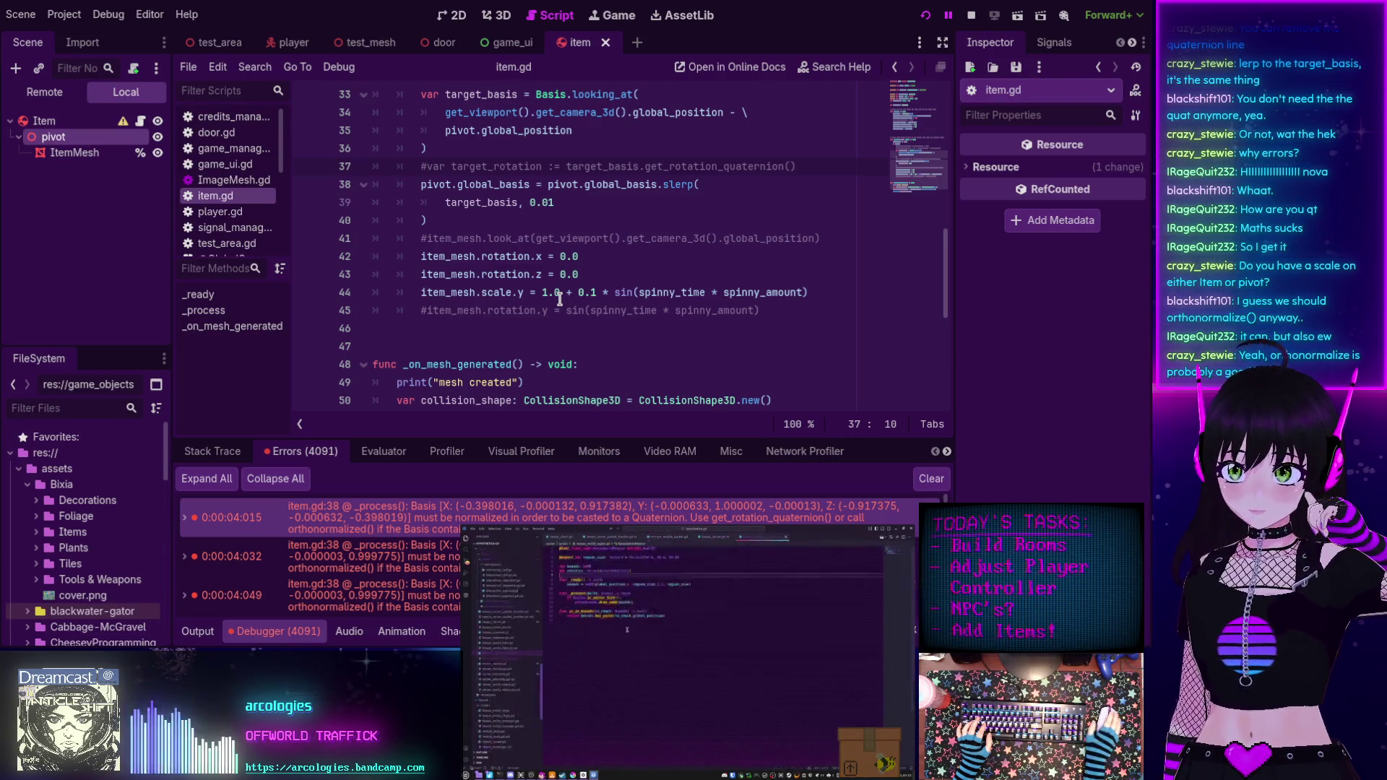
scroll(559, 298, up, 1)
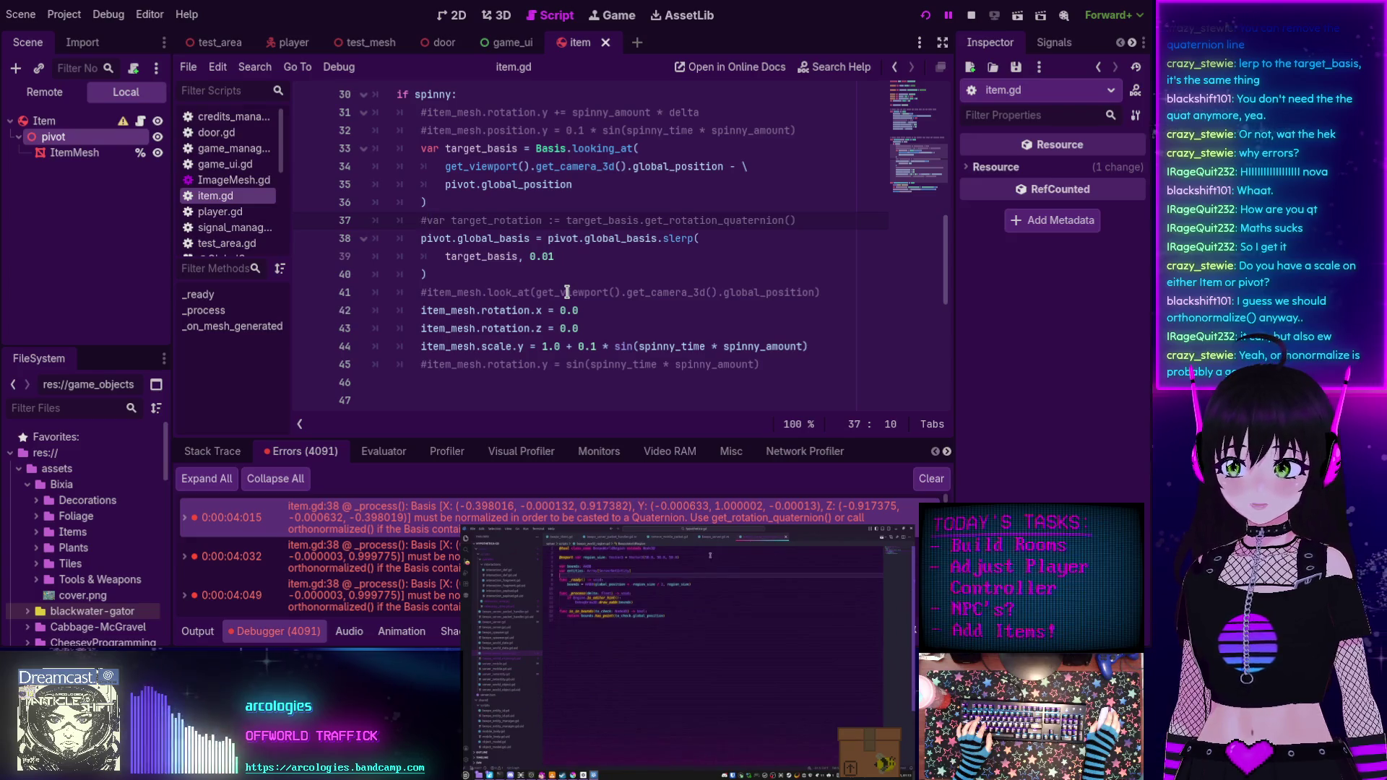
click(434, 555)
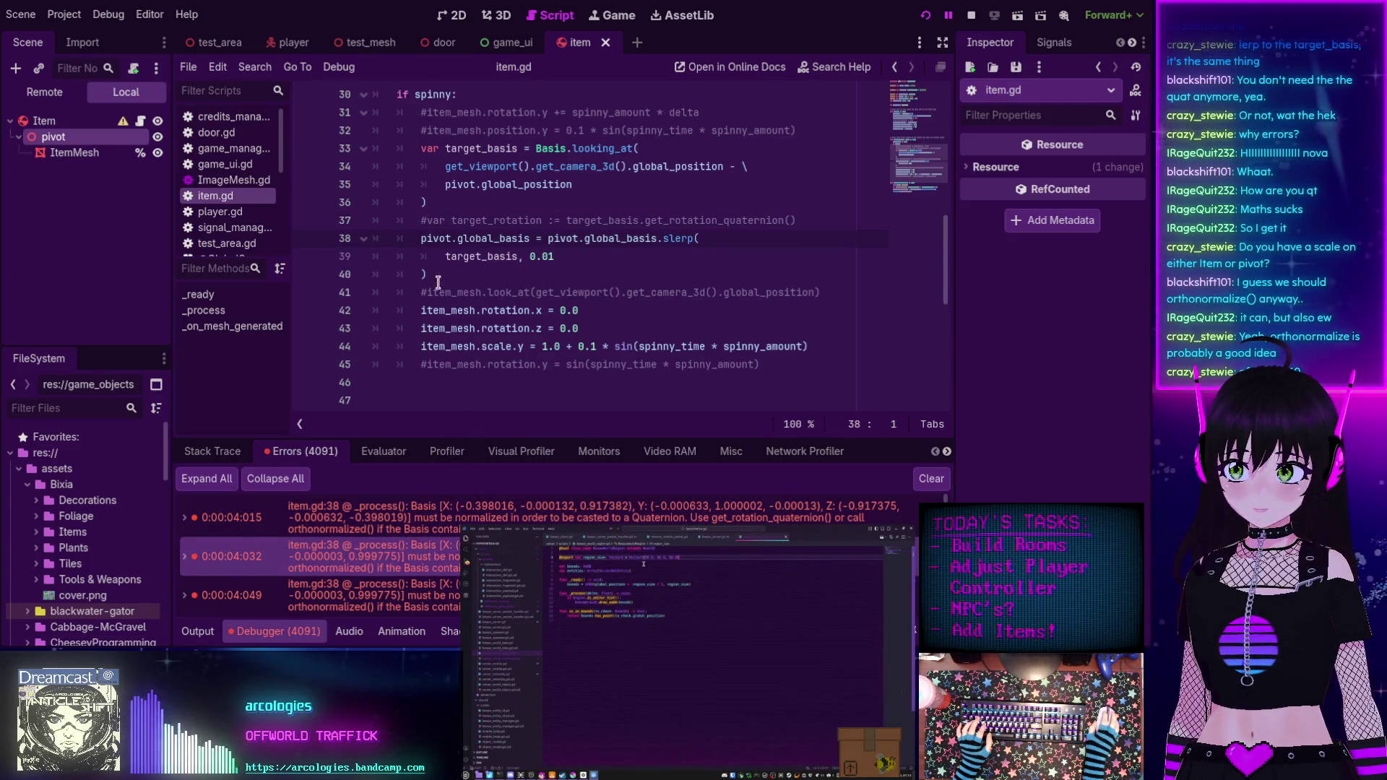
click(441, 269)
Append .orthonormalized() to the line 40 slerp call and rerun the game with F5.
text(.or)
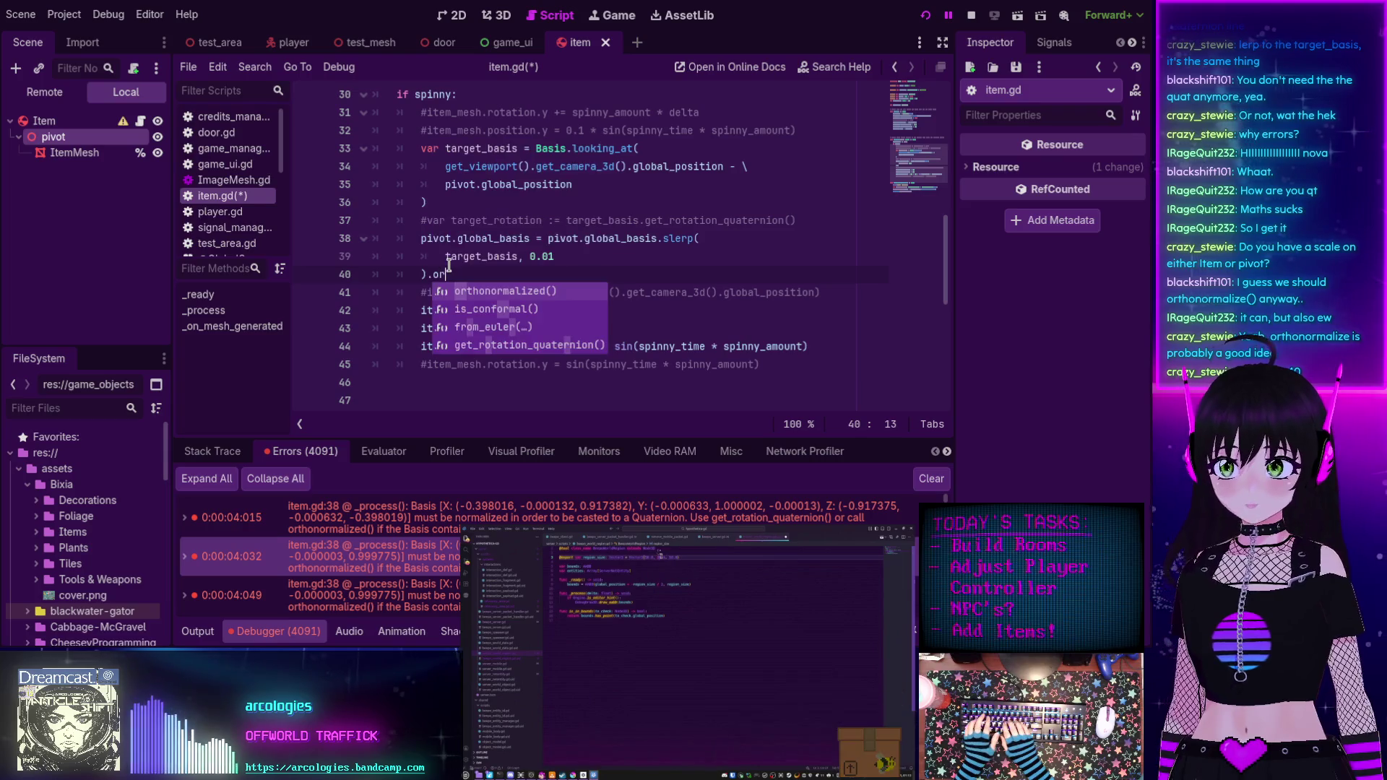
key(Return)
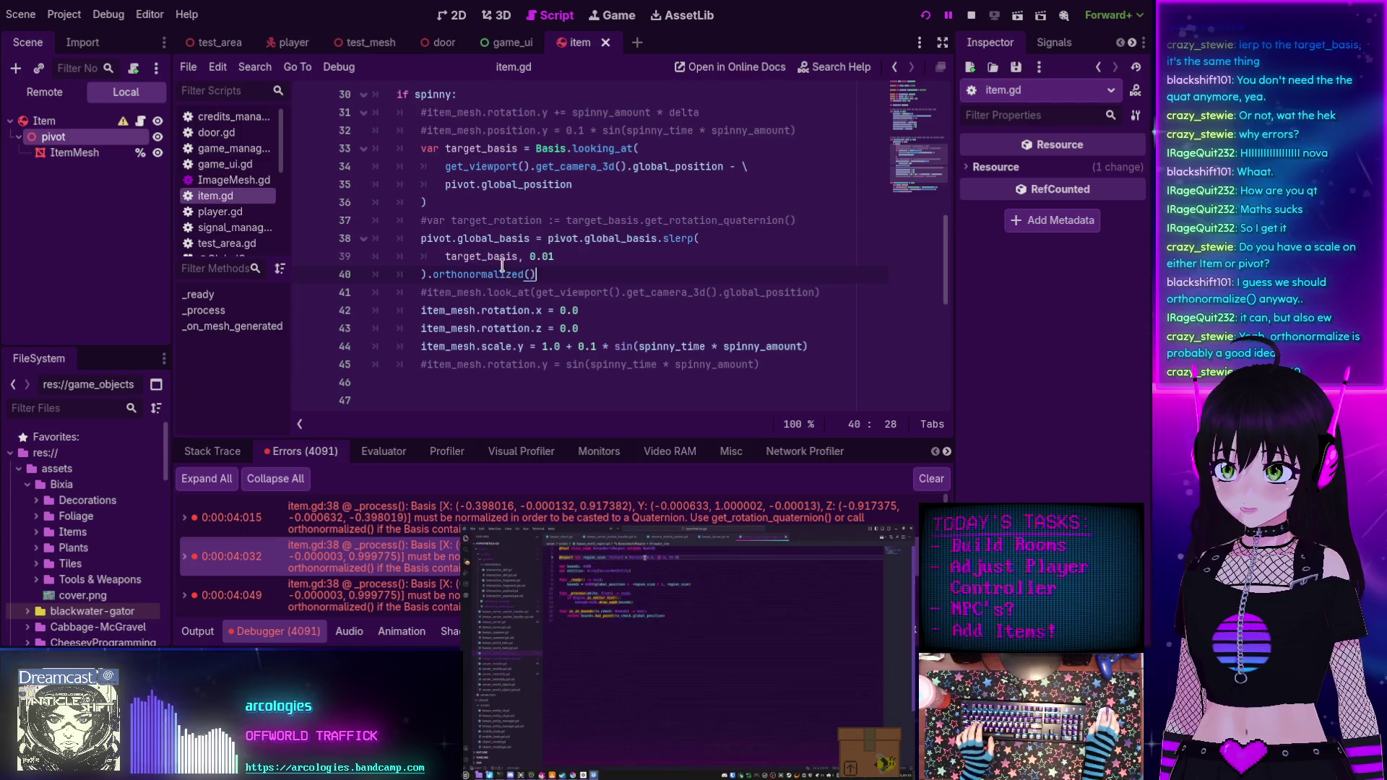
key(F5)
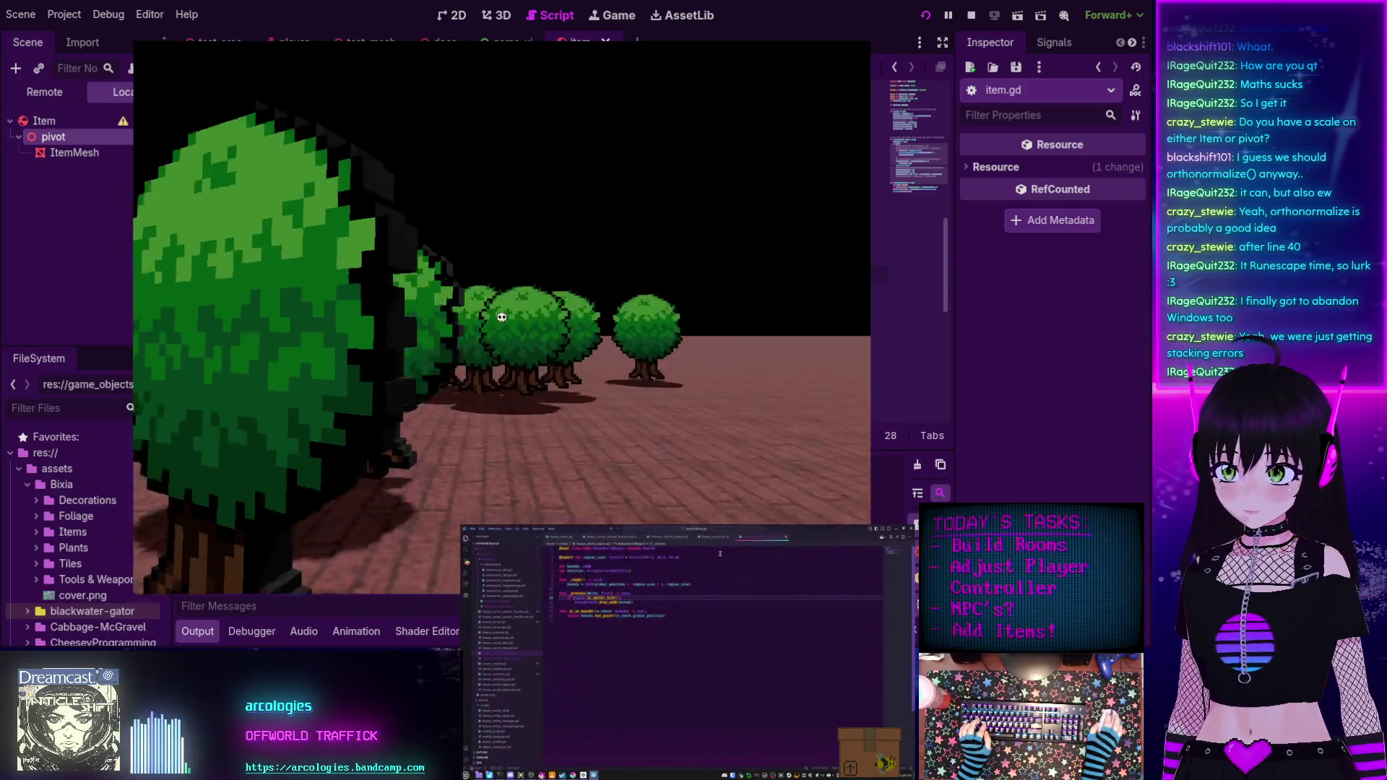
Walk among the trees and toward the building with WASD, then stop the game with F8.
key(w)
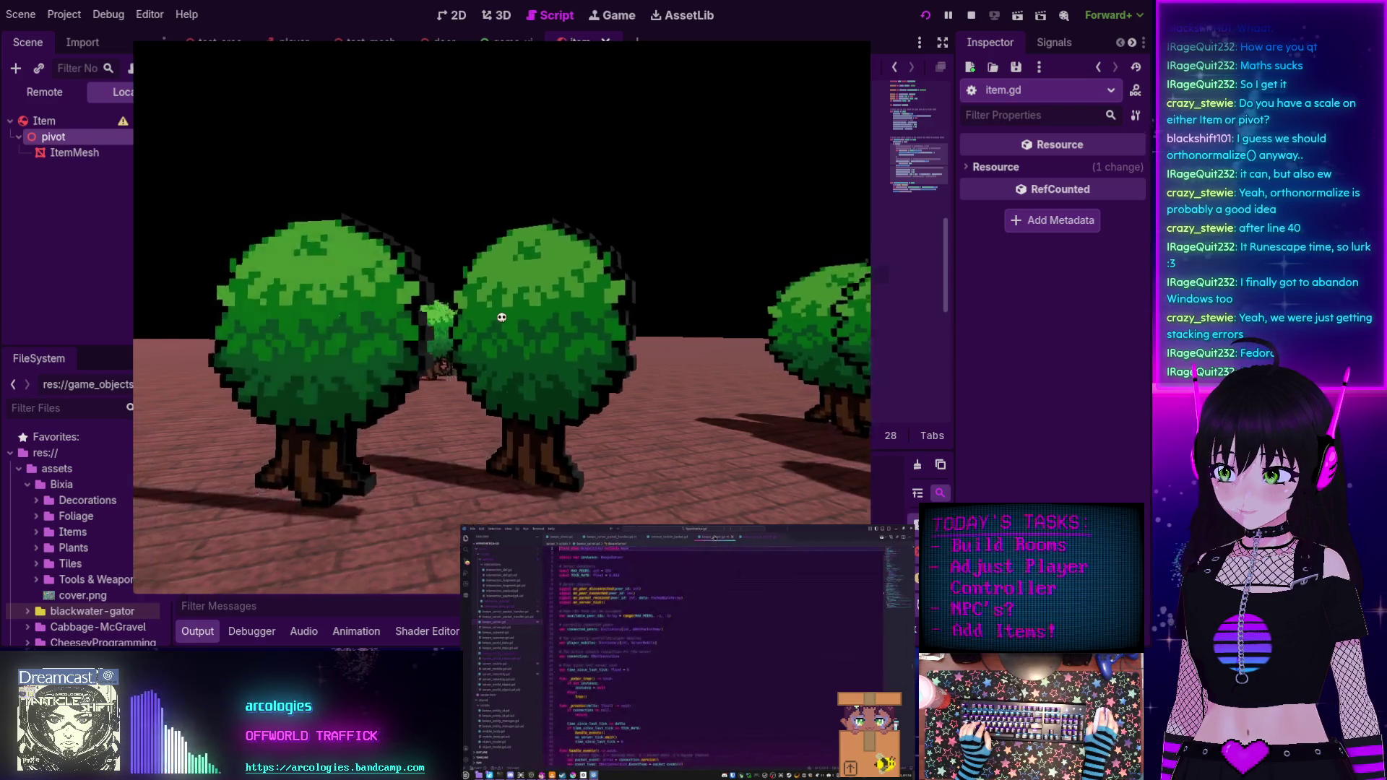
key(w)
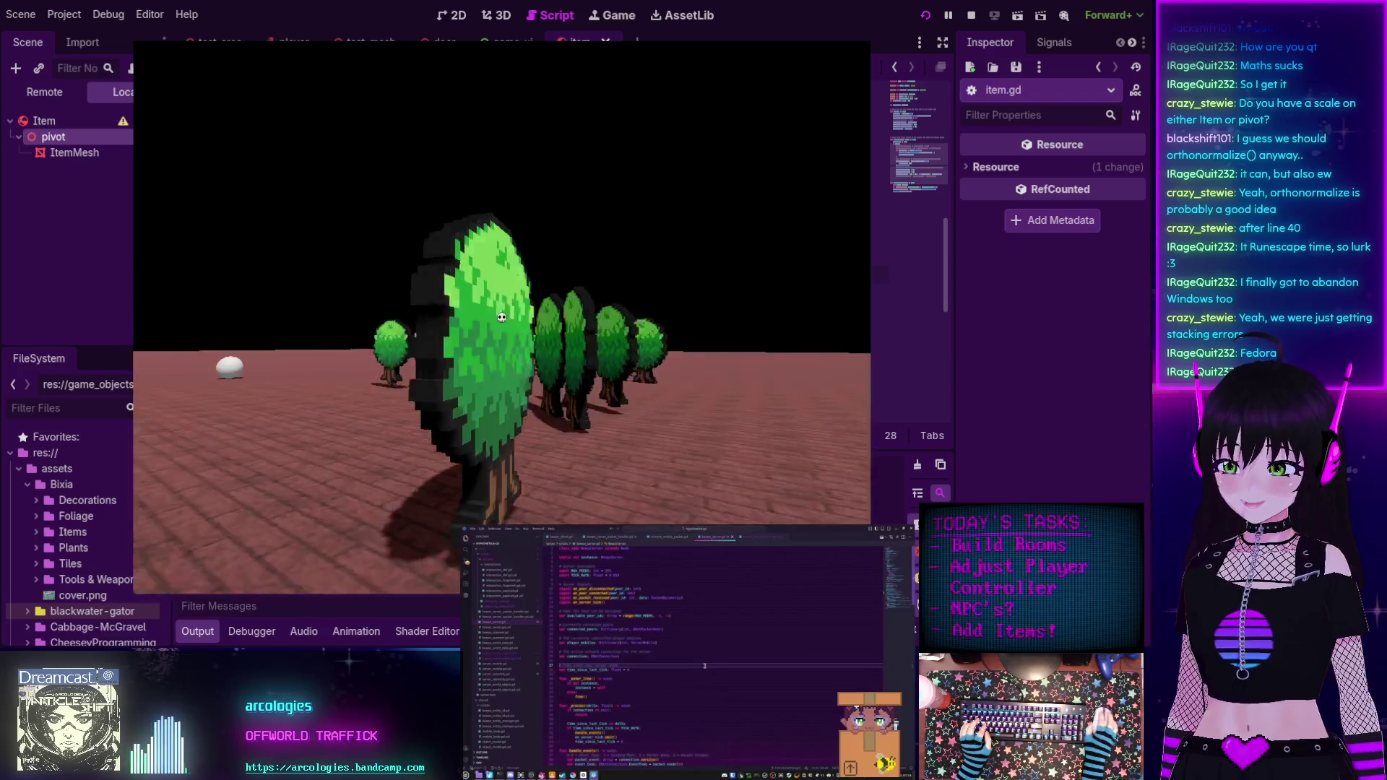
key(w)
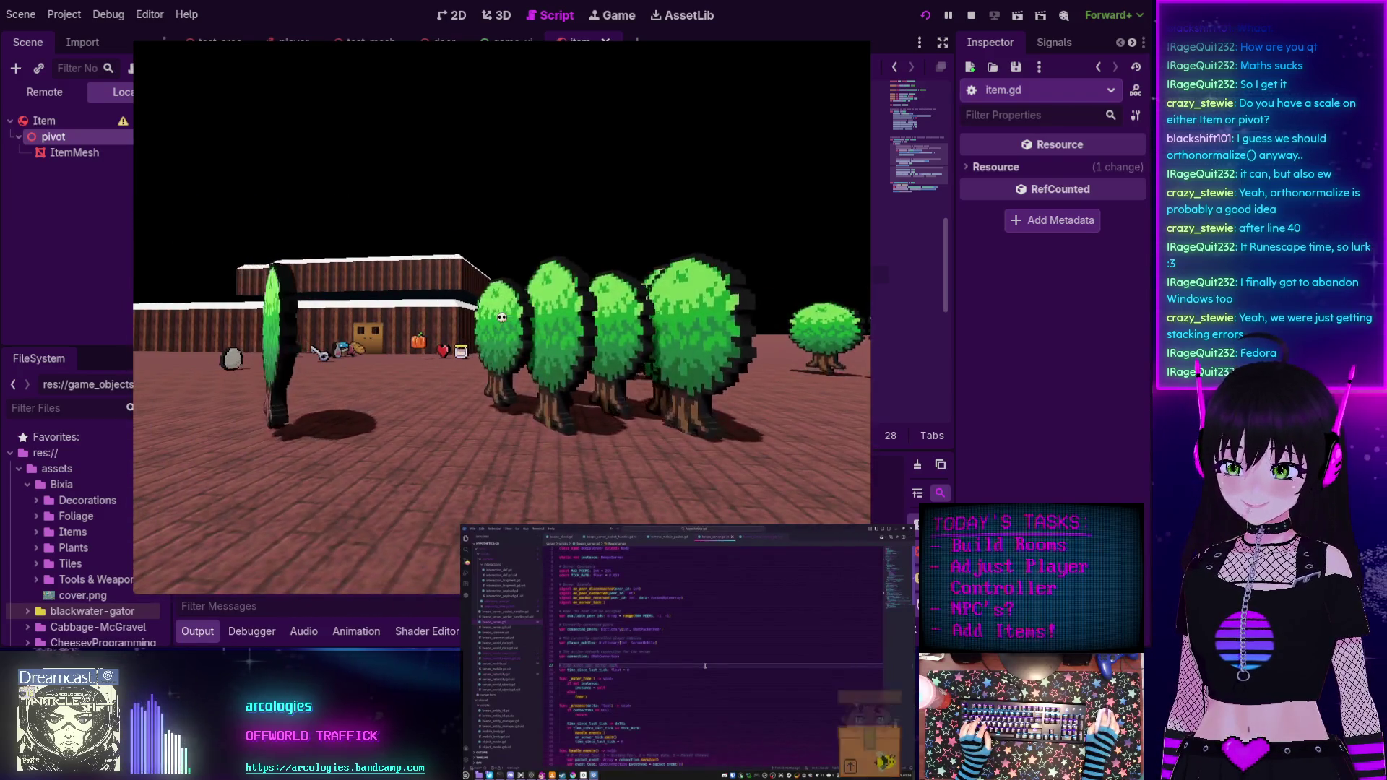
key(w)
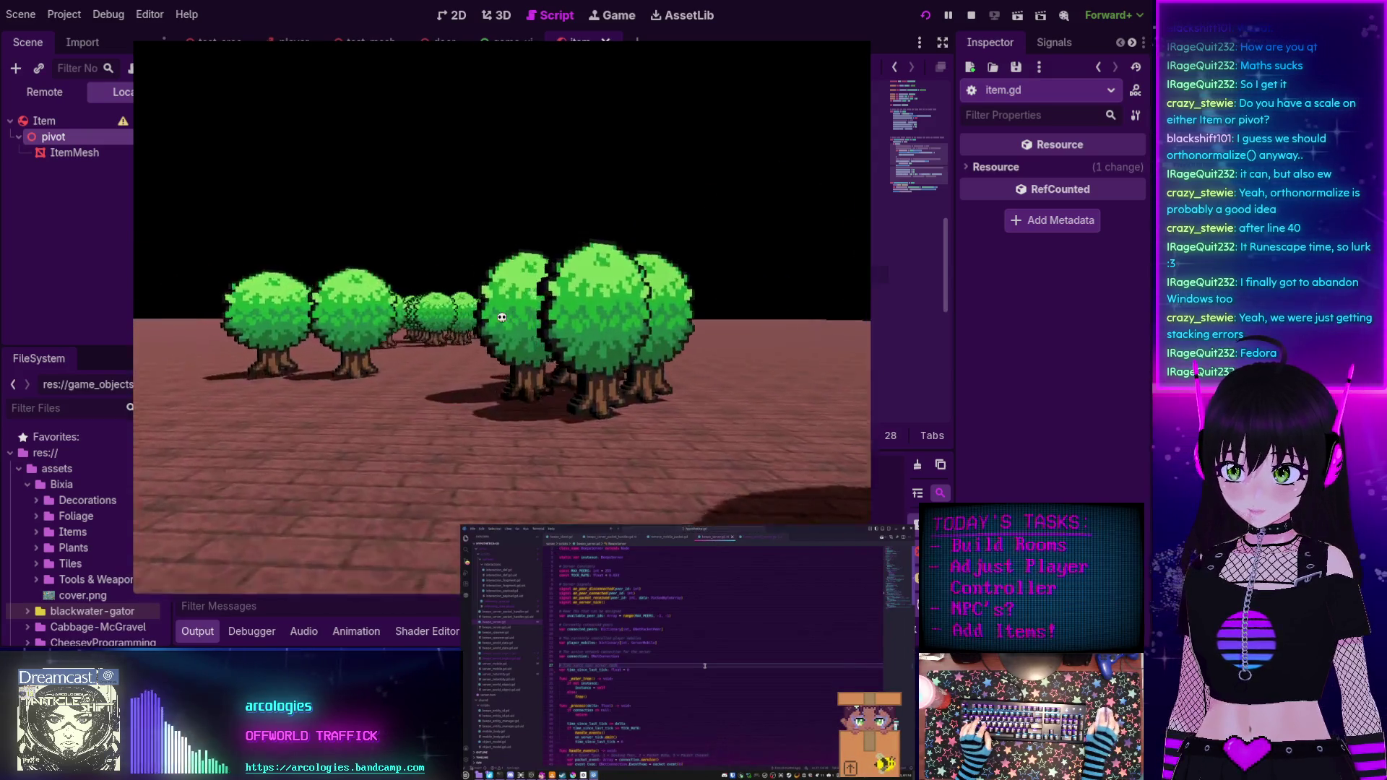
key(w)
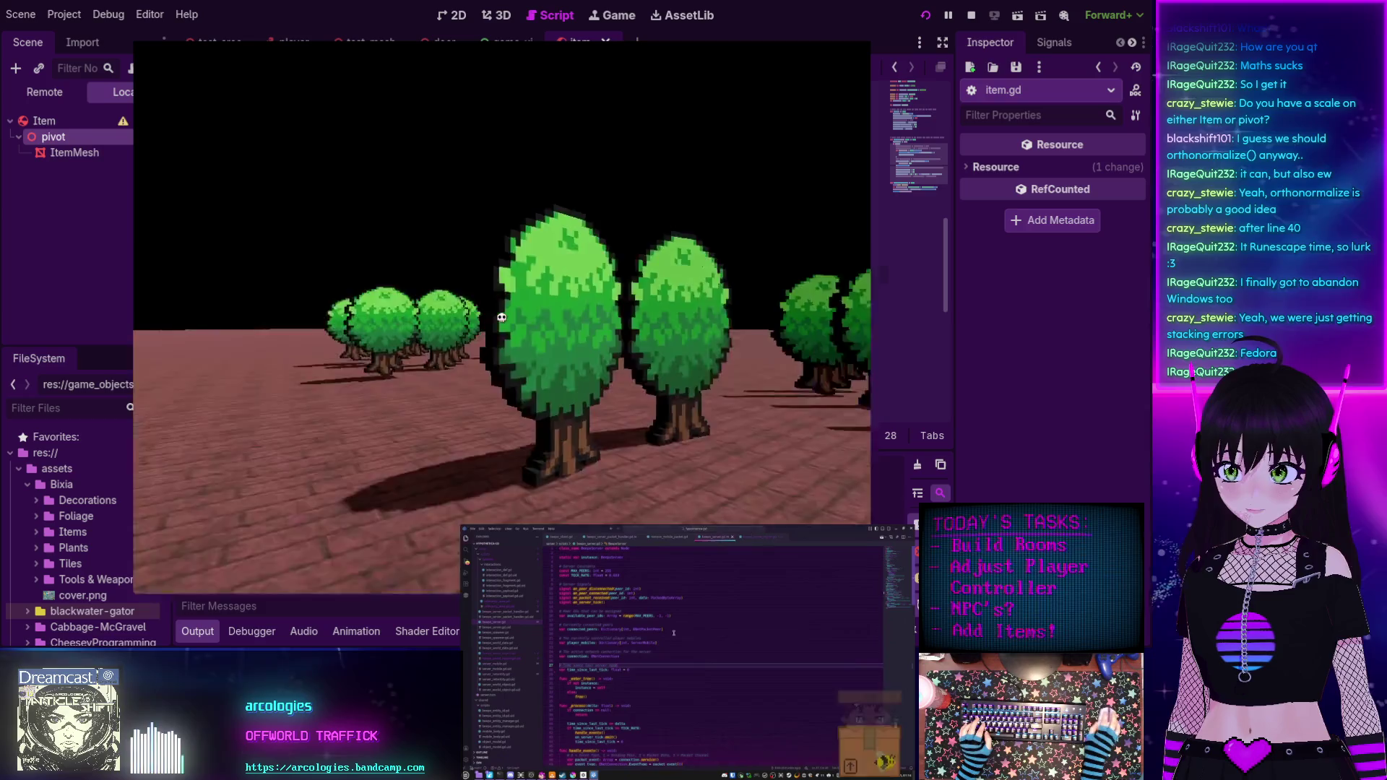
key(w)
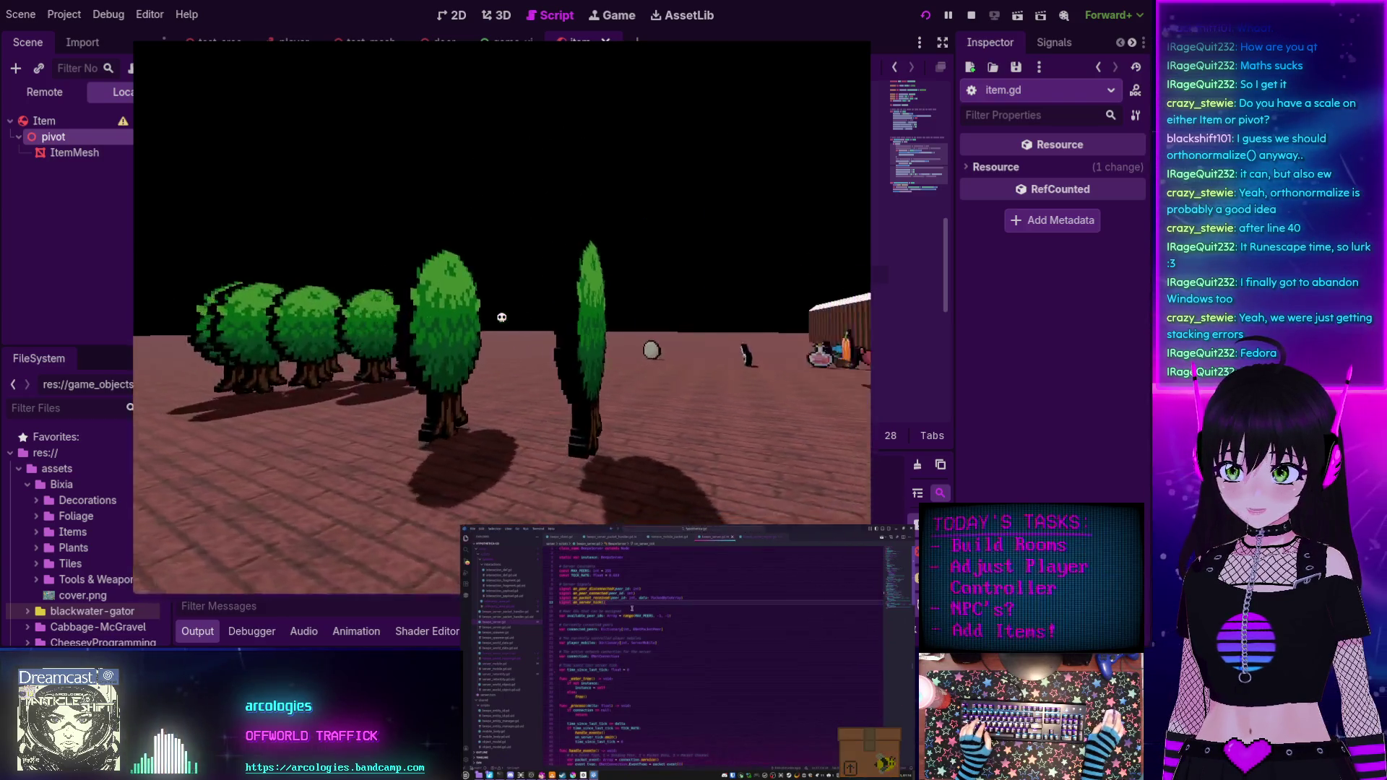
key(w)
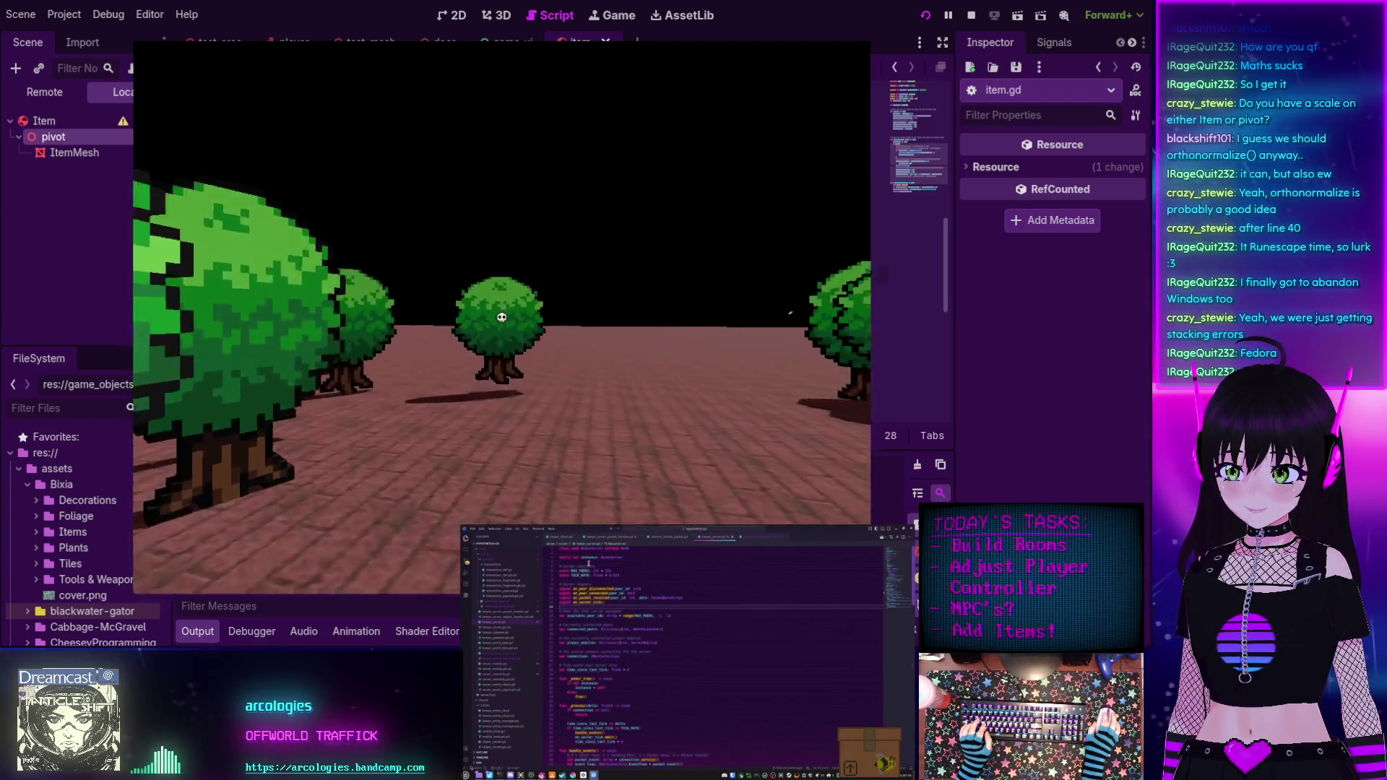
key(w)
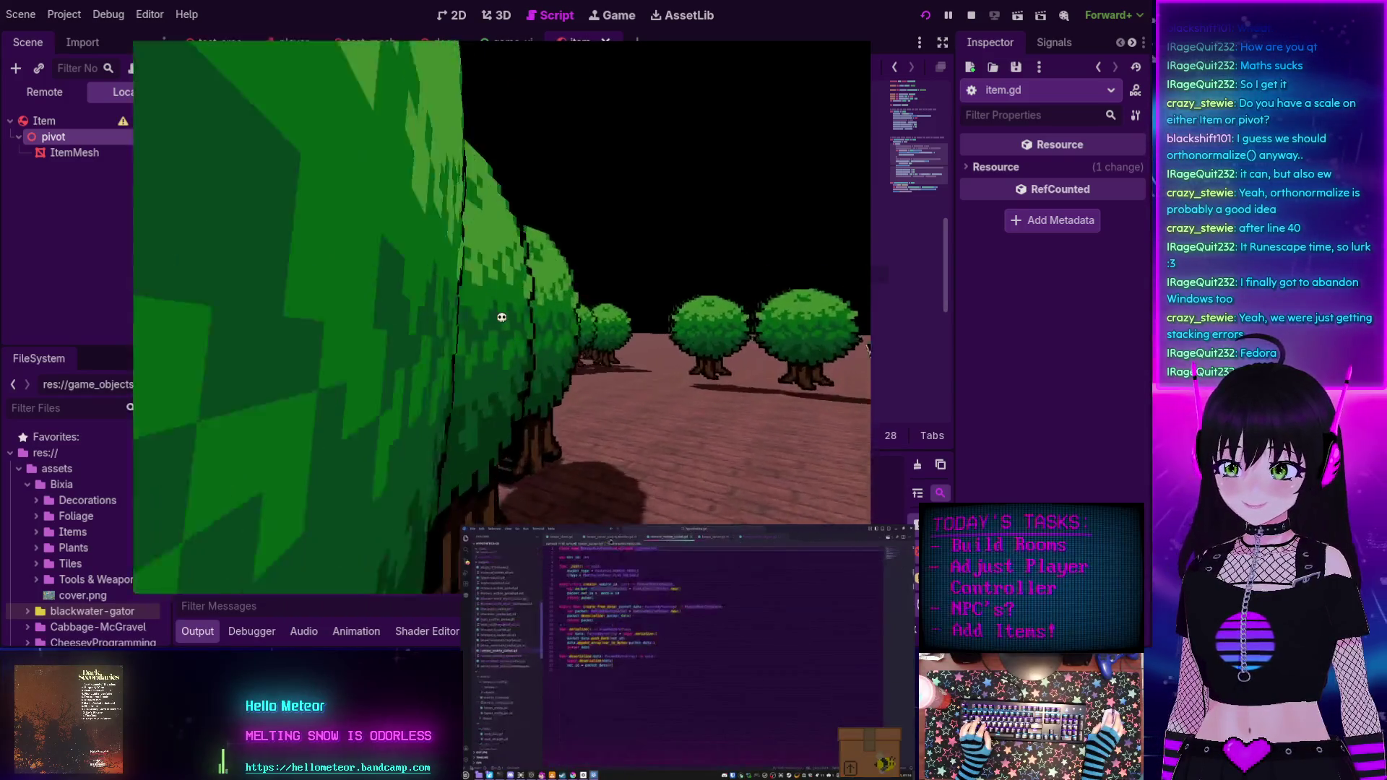
key(s)
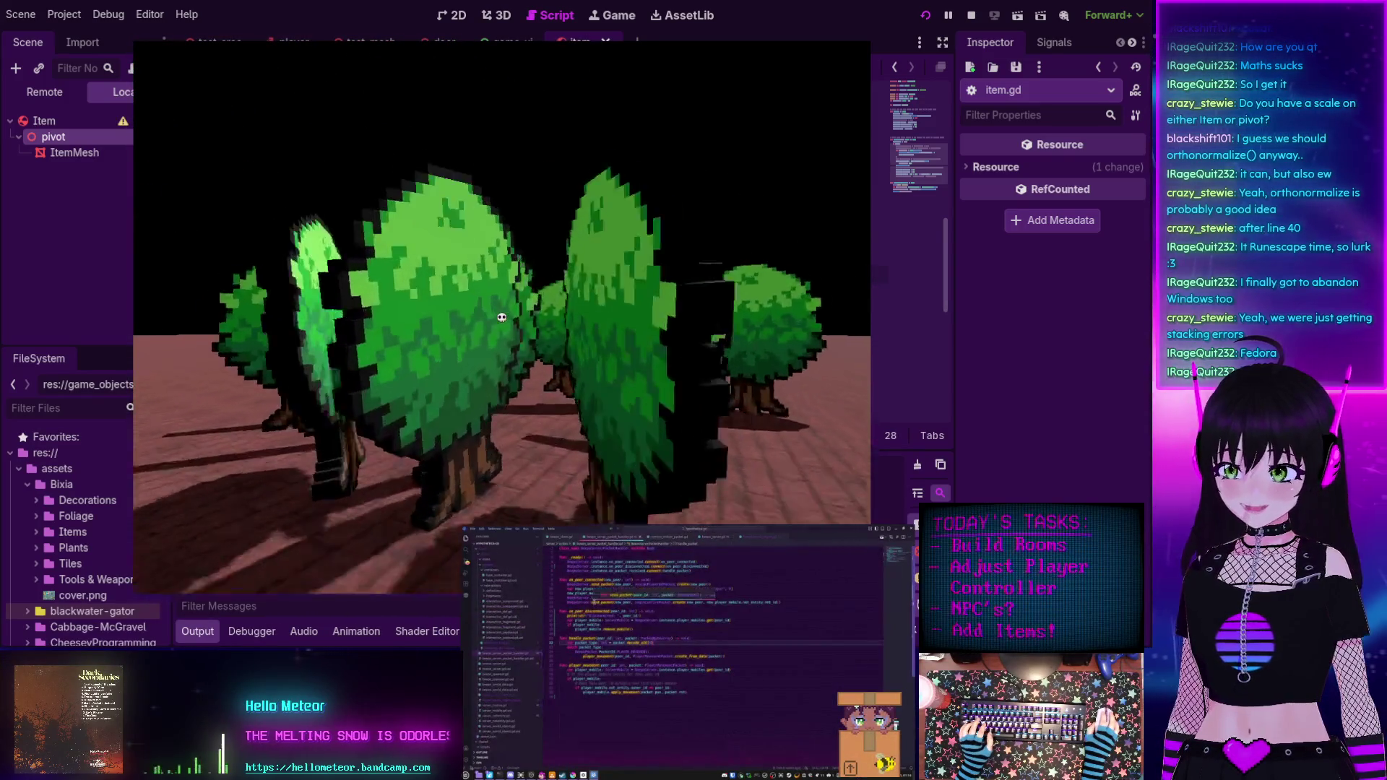
key(w)
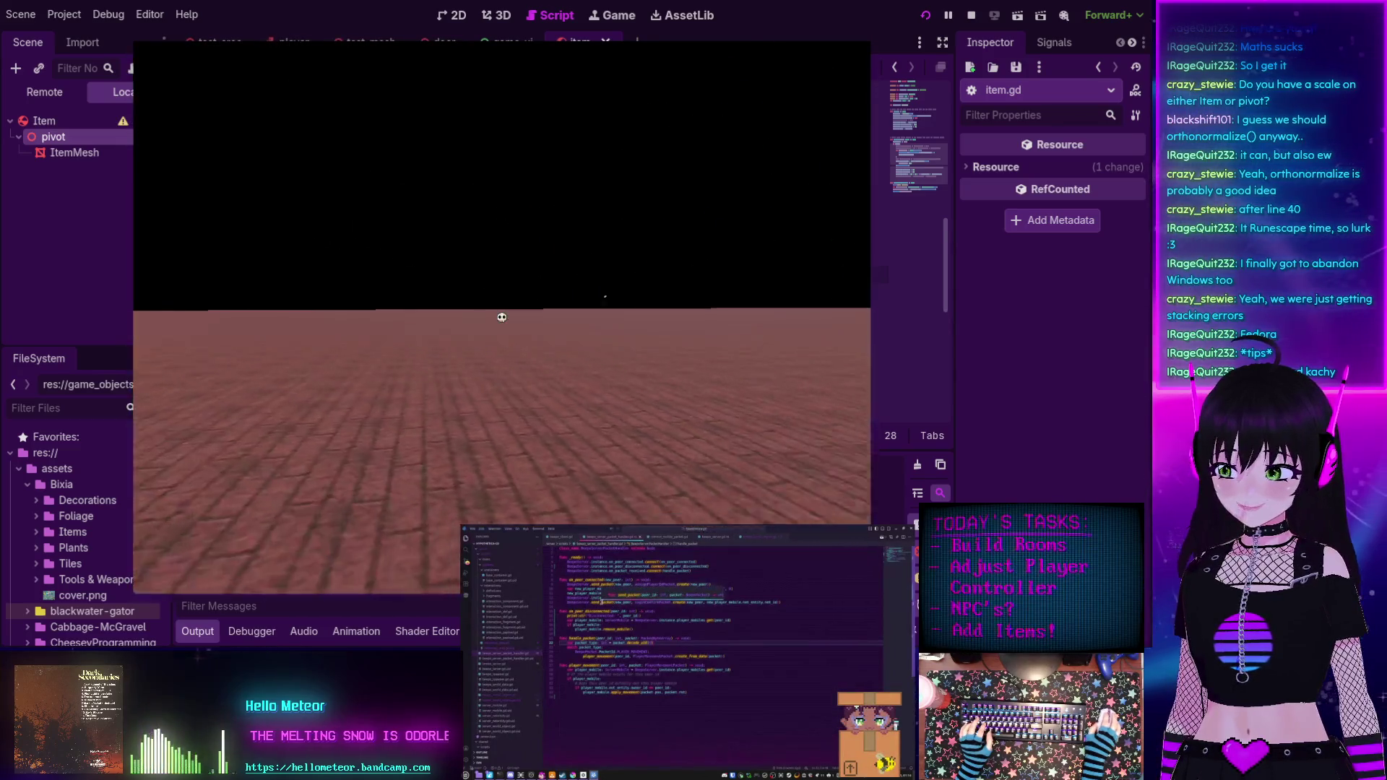
key(s)
key(w)
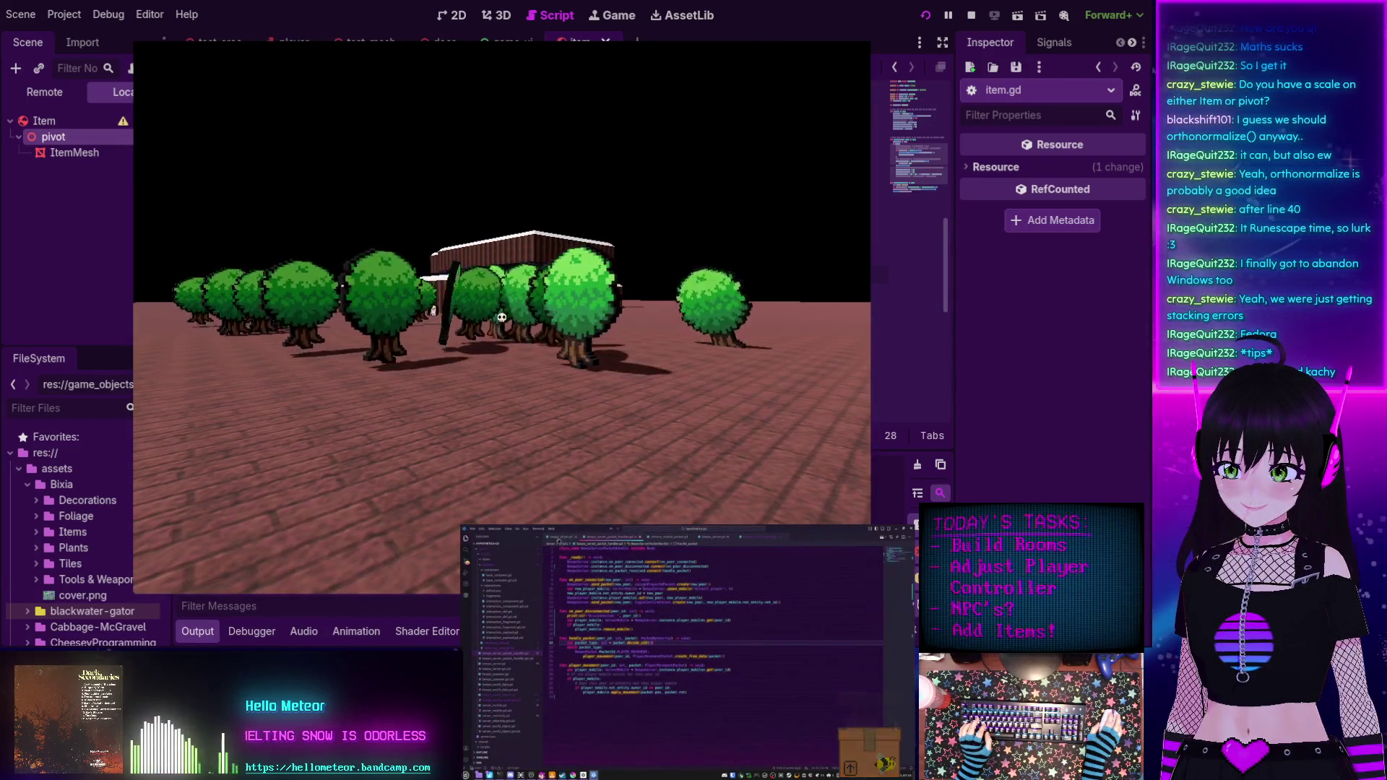
key(d)
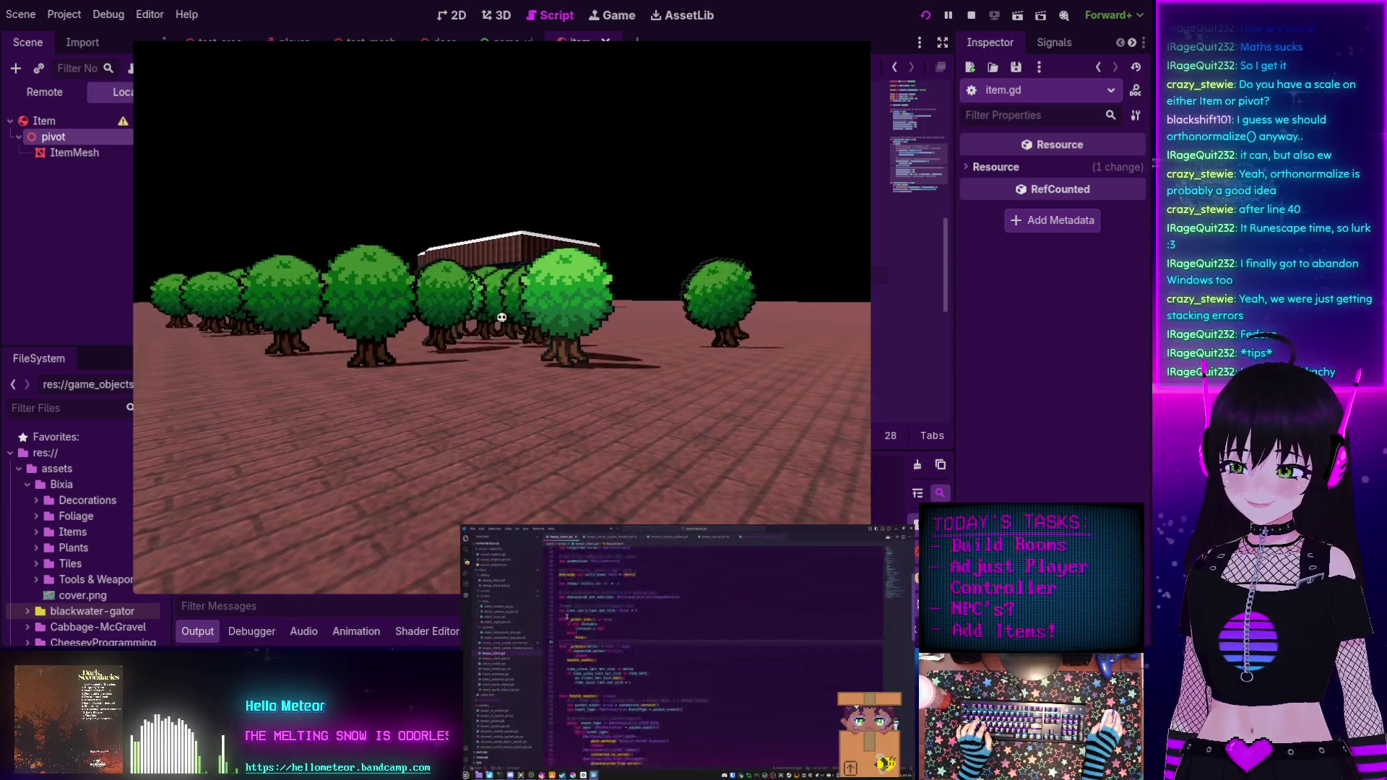
key(a)
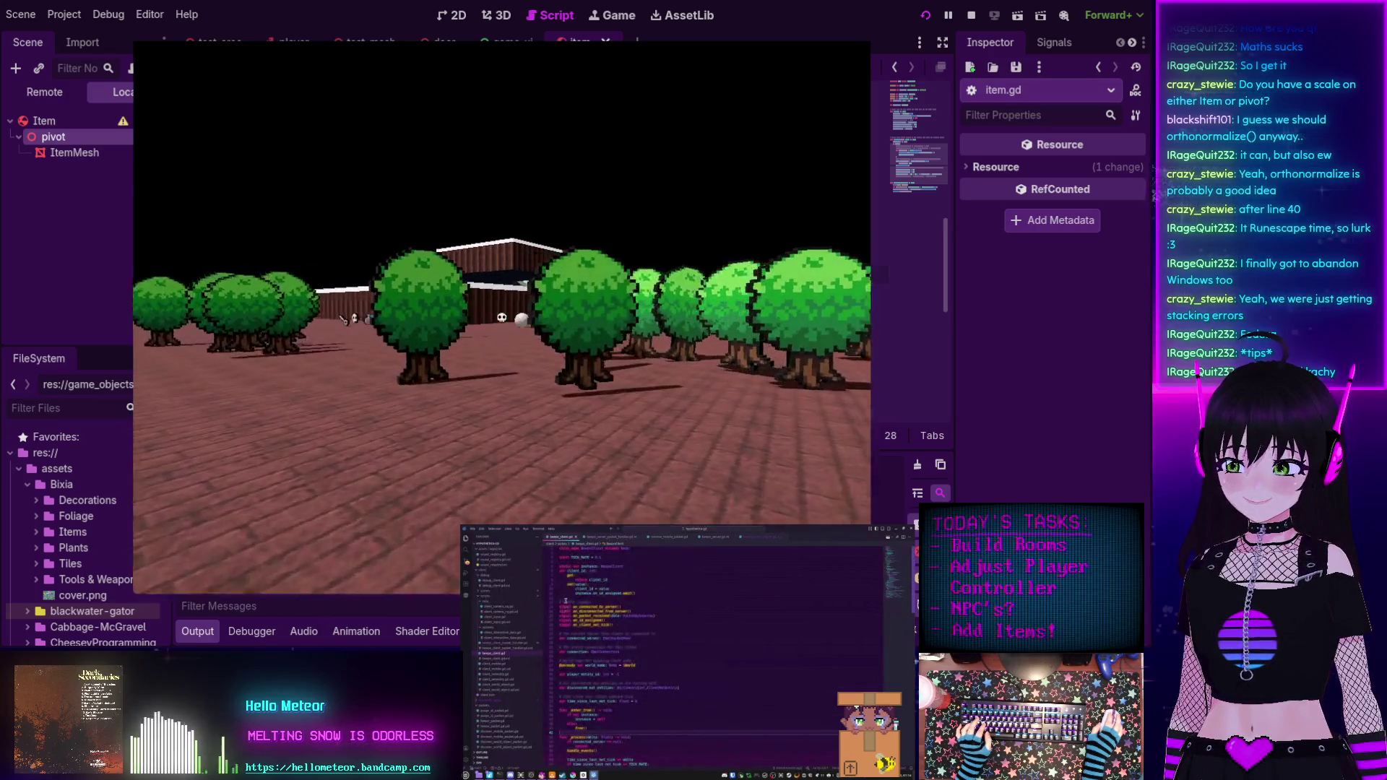
key(a)
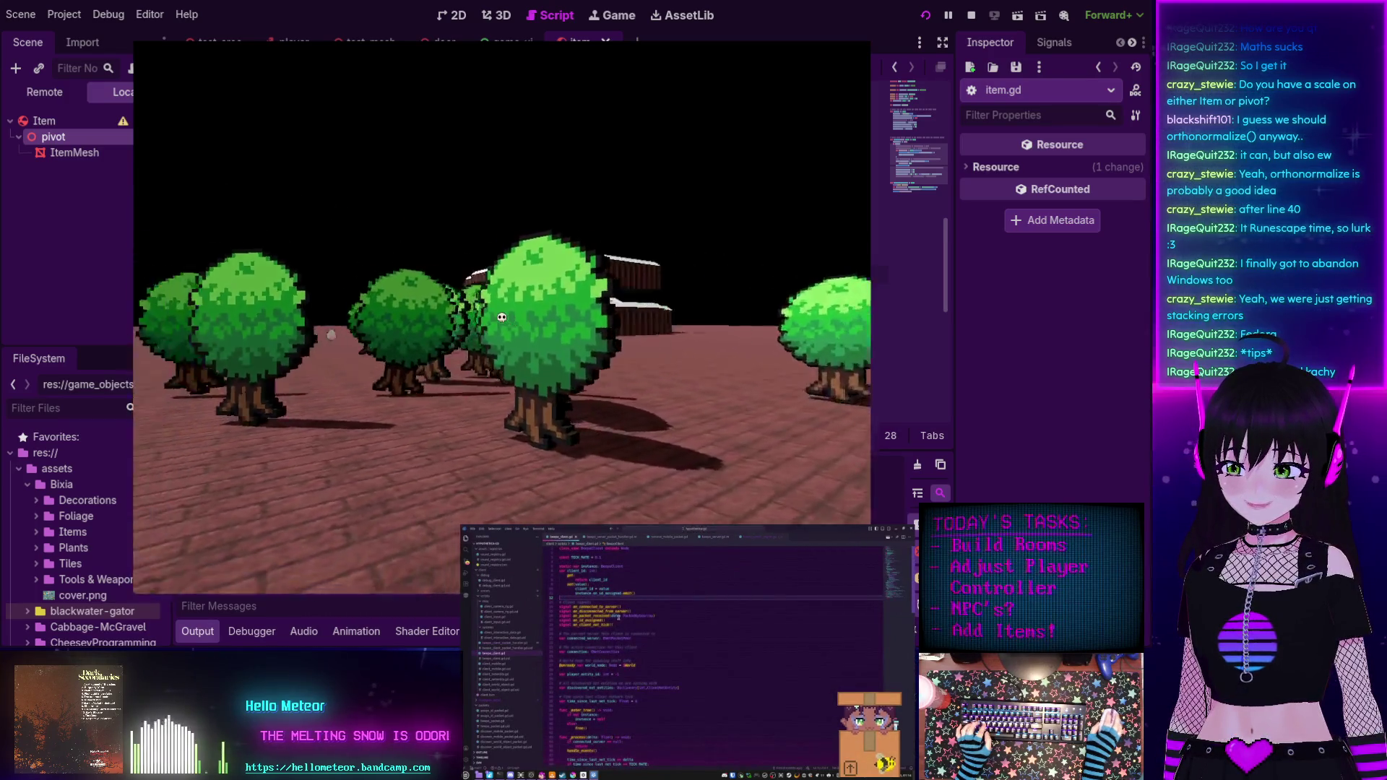
key(d)
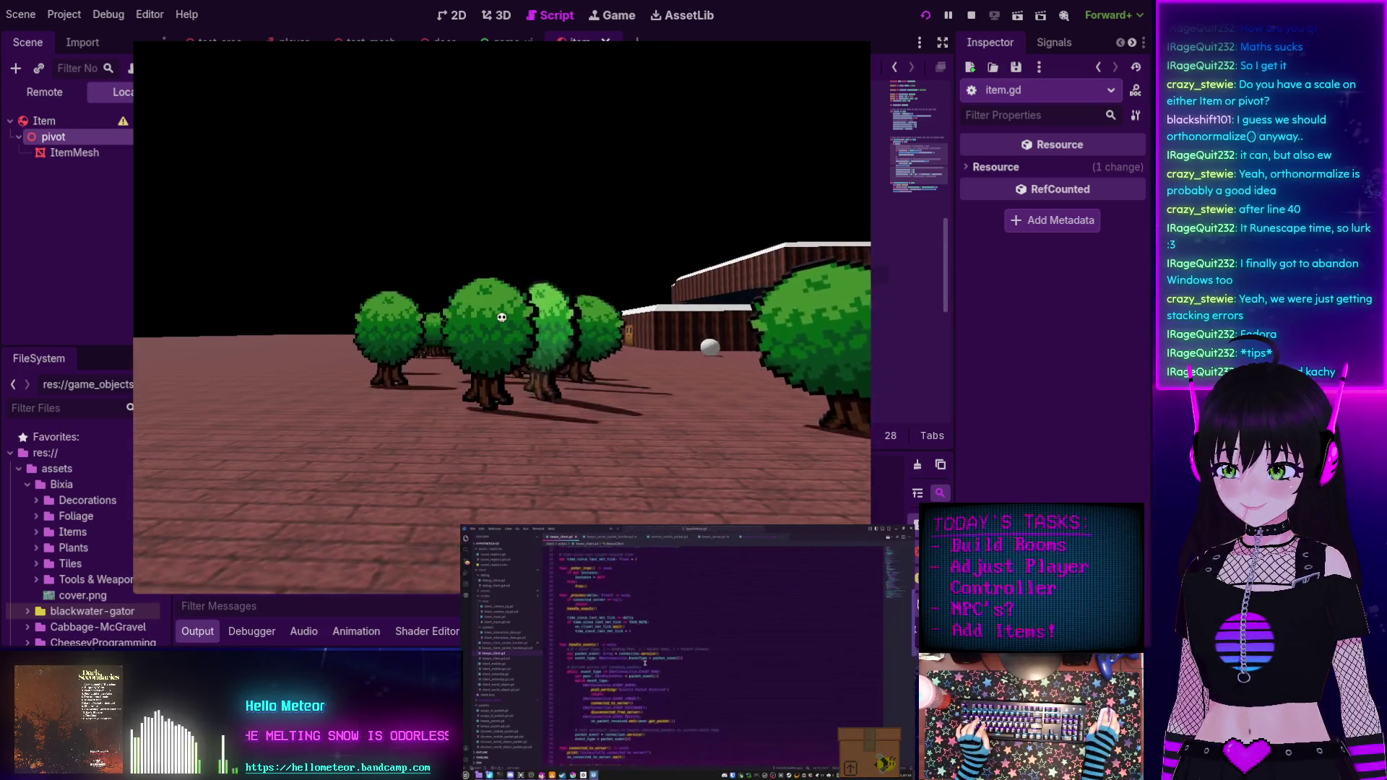
key(d)
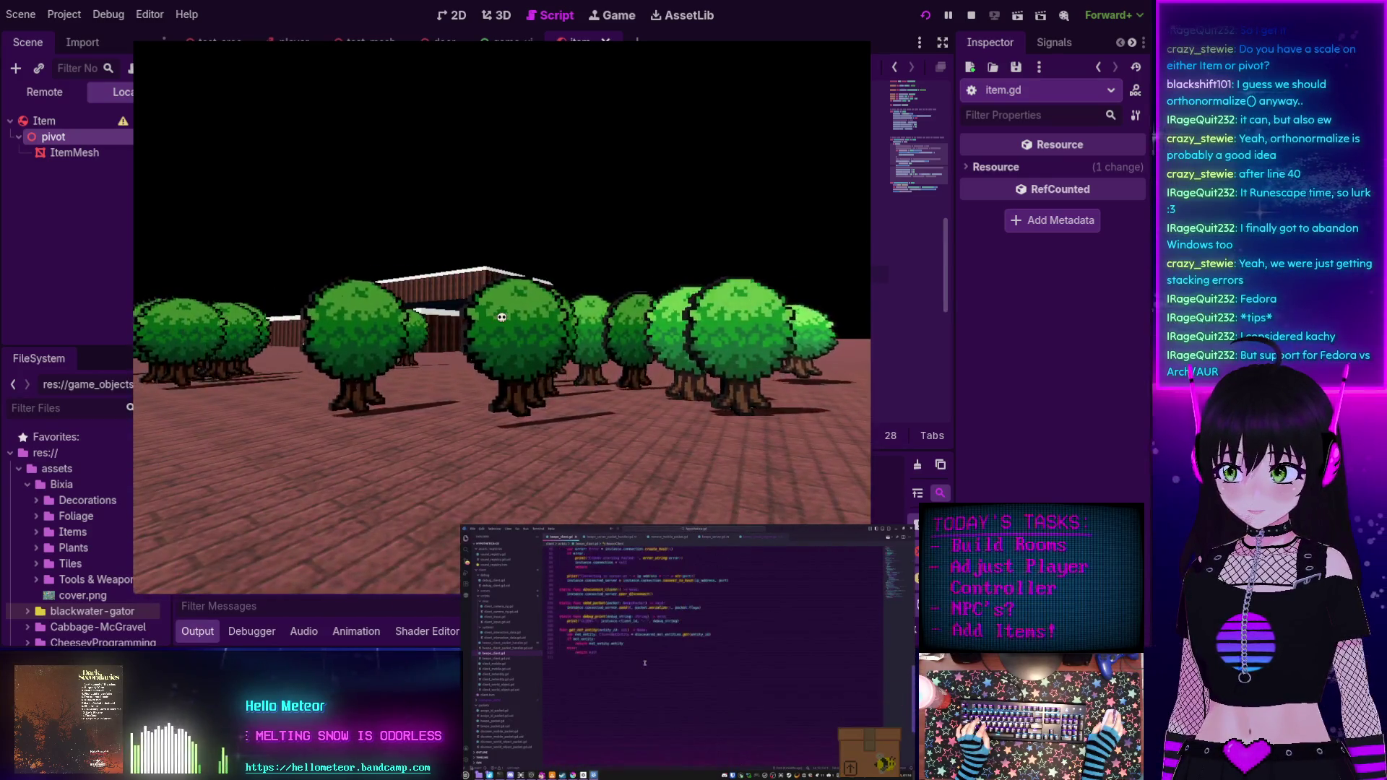
key(w)
key(d)
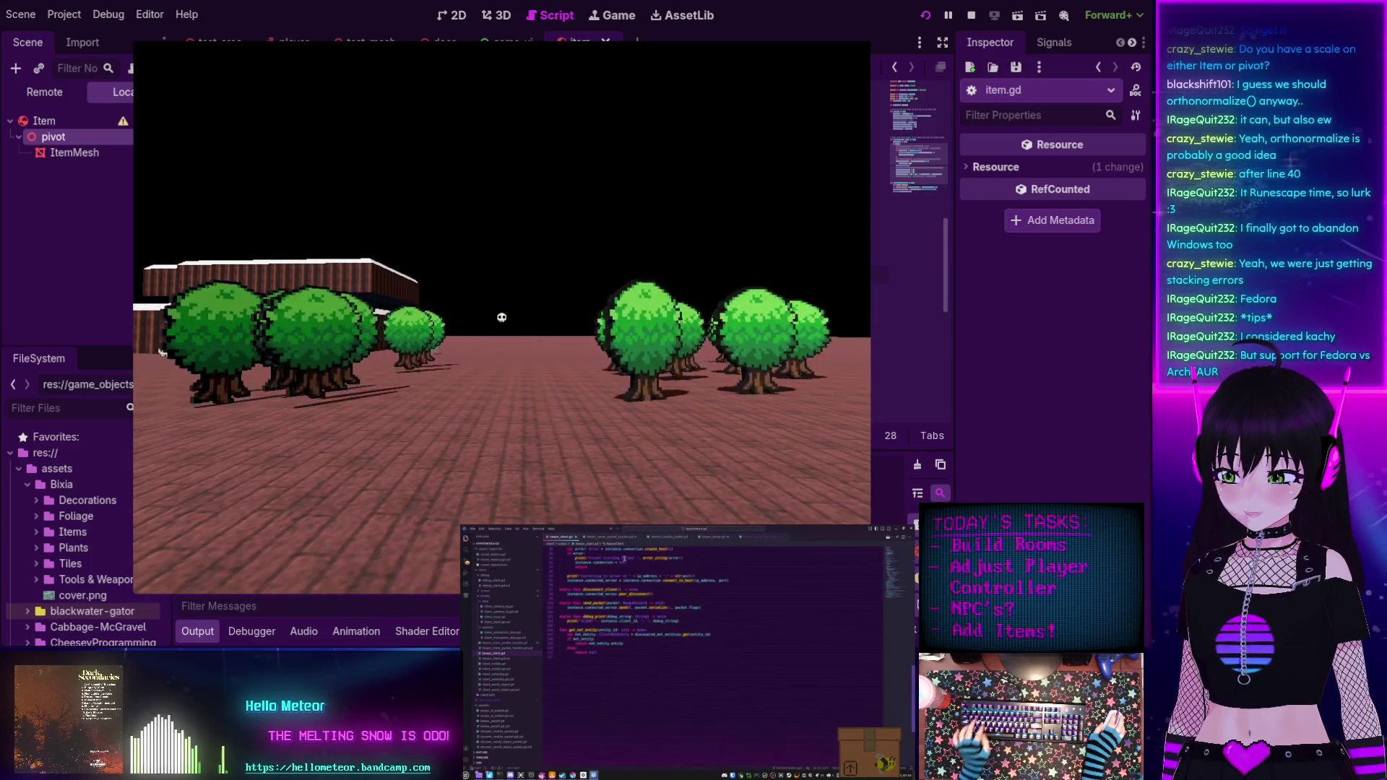
key(F8)
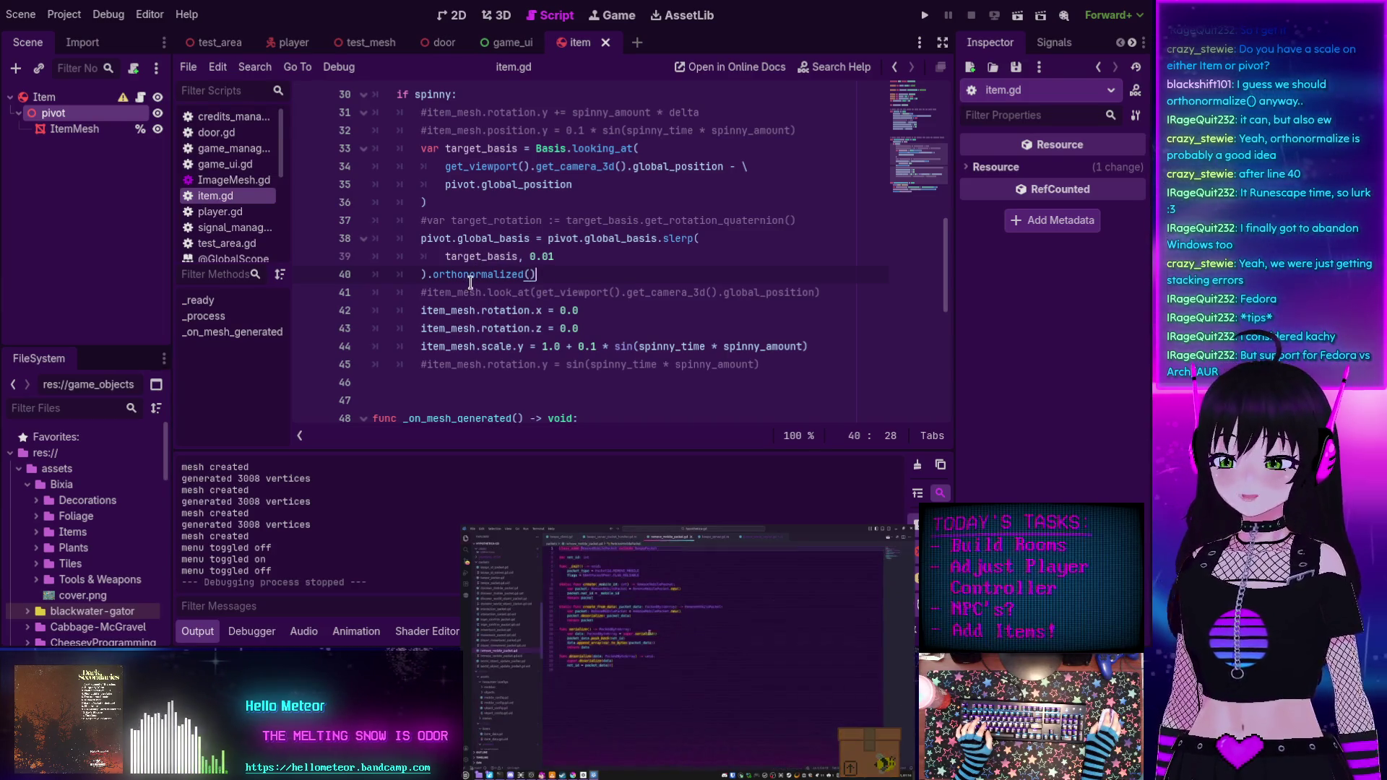
Add 'position.x += 5.0 * delta' as new line 46 in _process and save item.gd.
scroll(482, 282, up, 2)
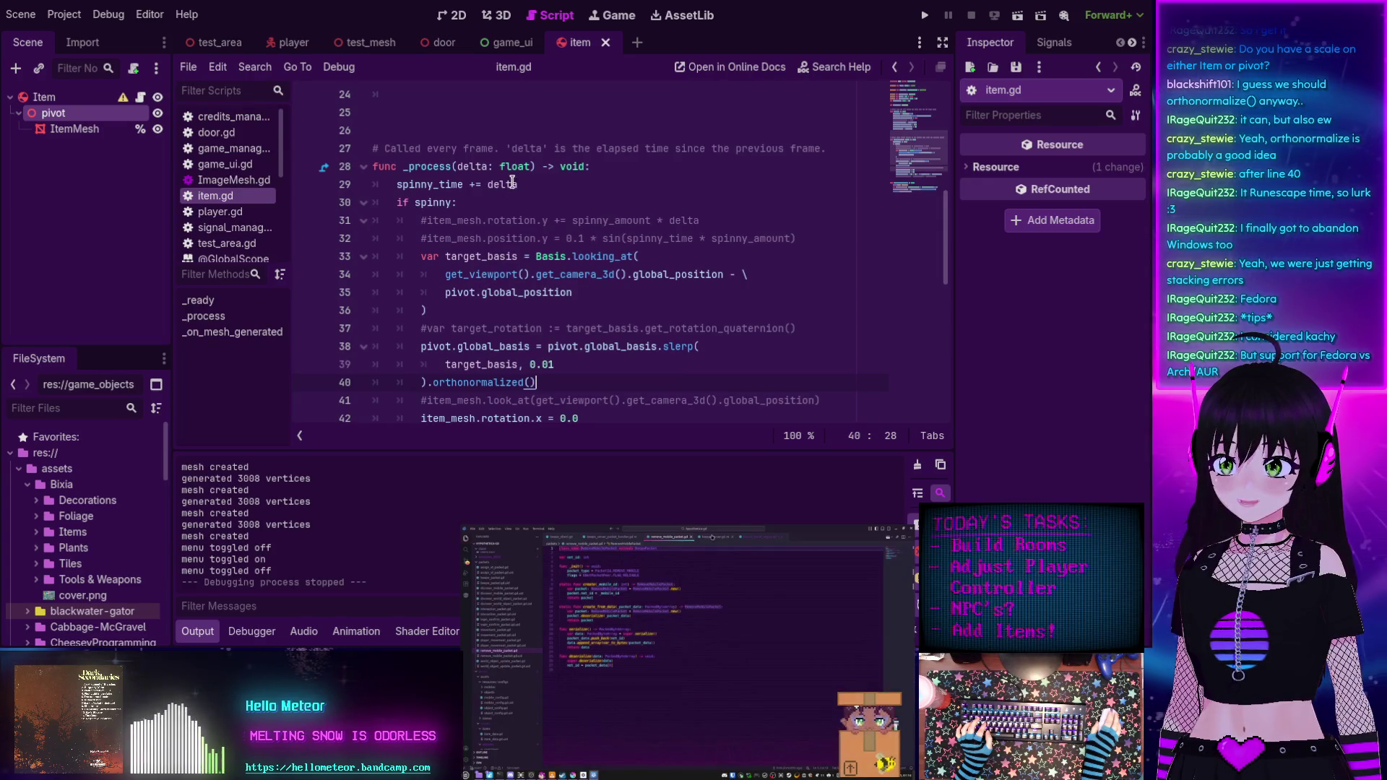
scroll(519, 238, down, 3)
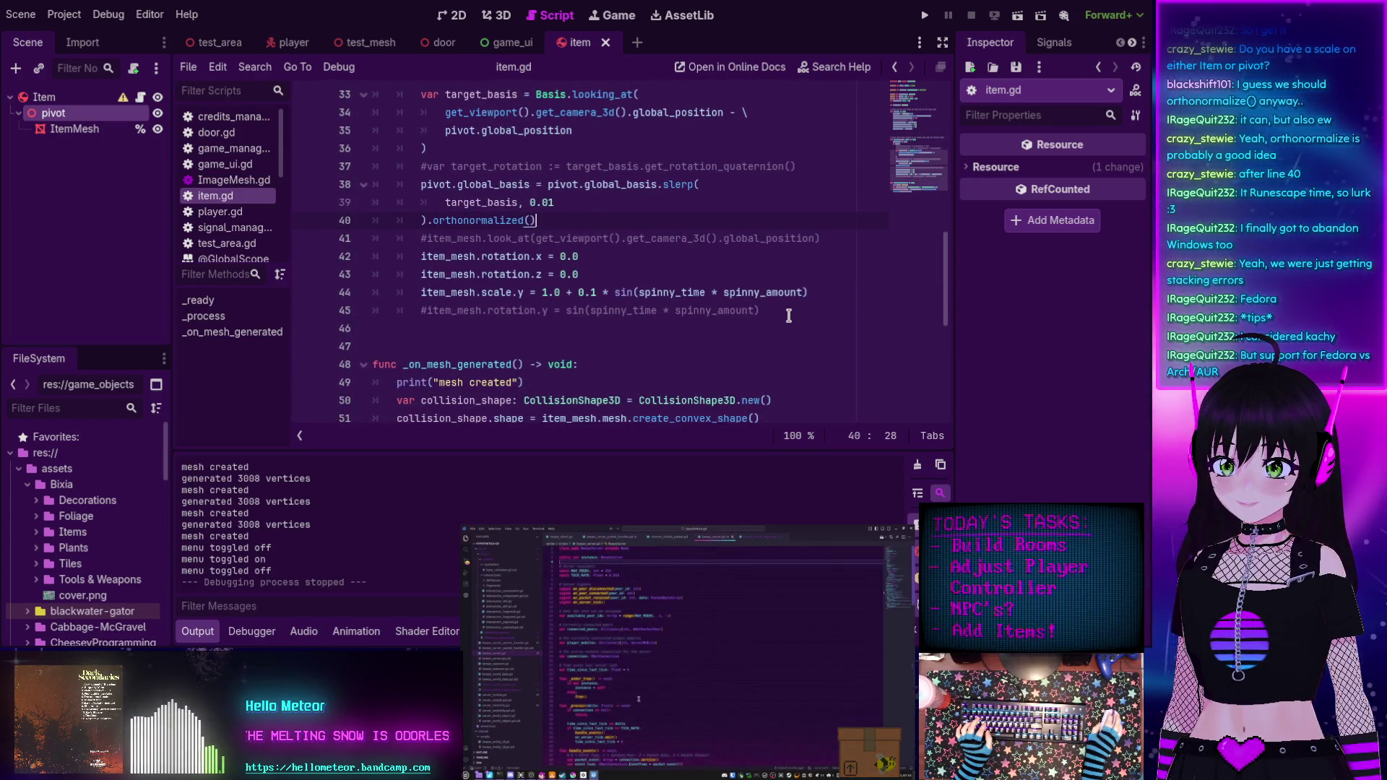
click(789, 316)
key(Return)
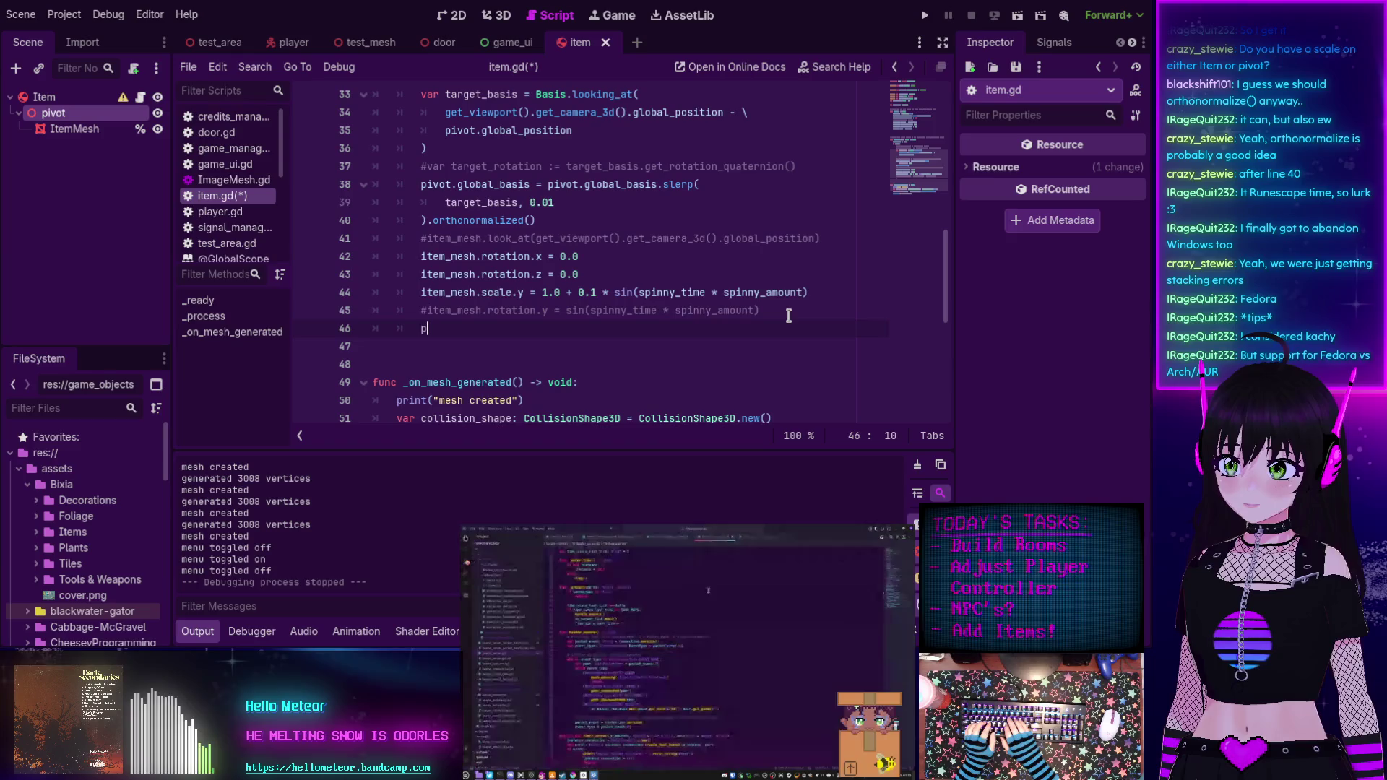
text(po)
key(Return)
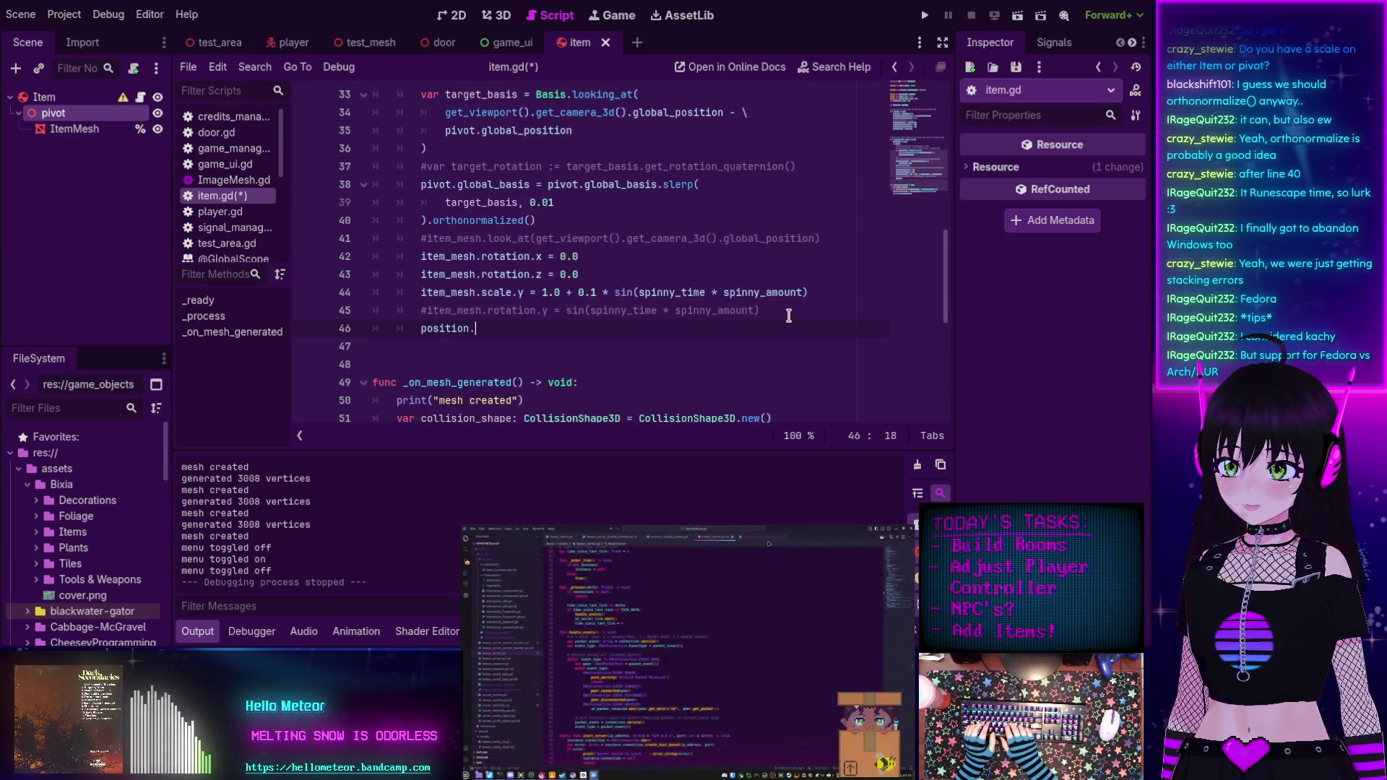
text(.x +=)
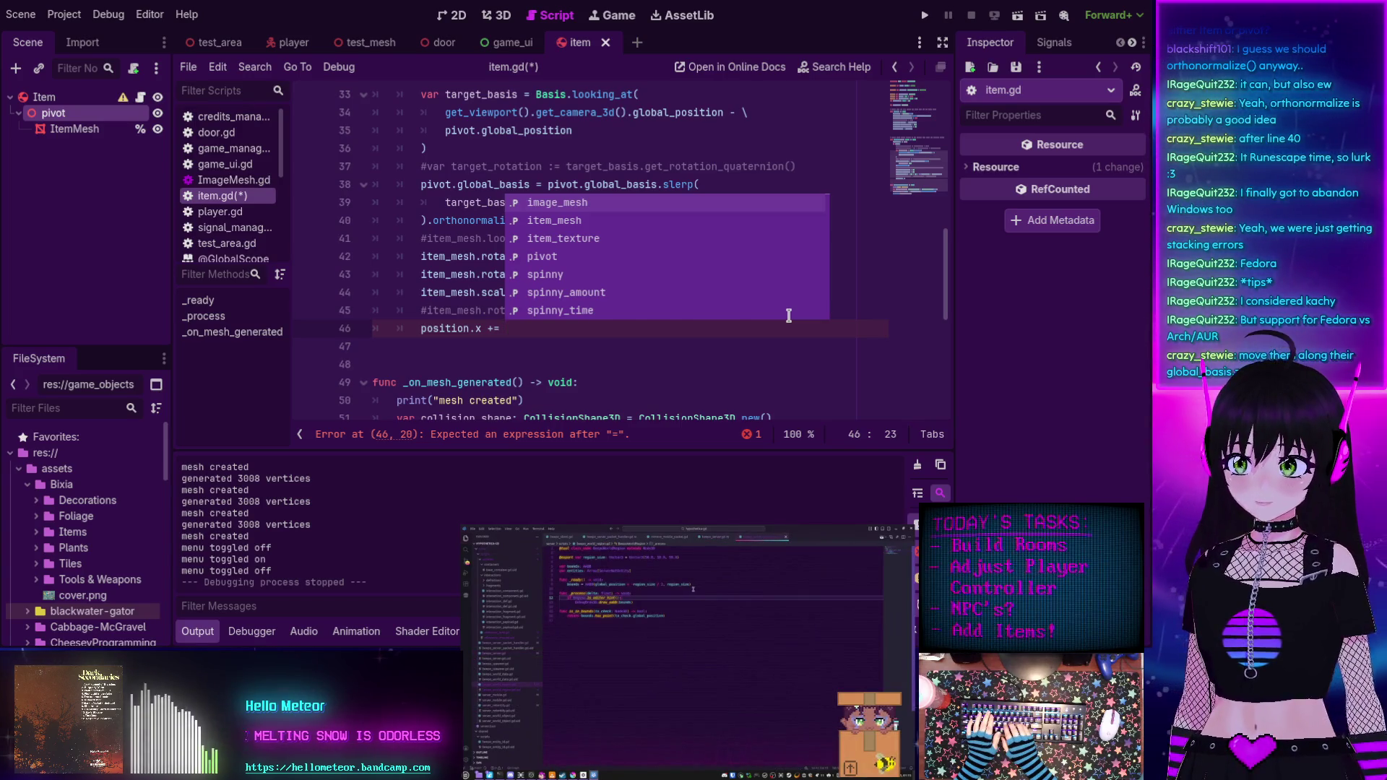
text(5.0 * d)
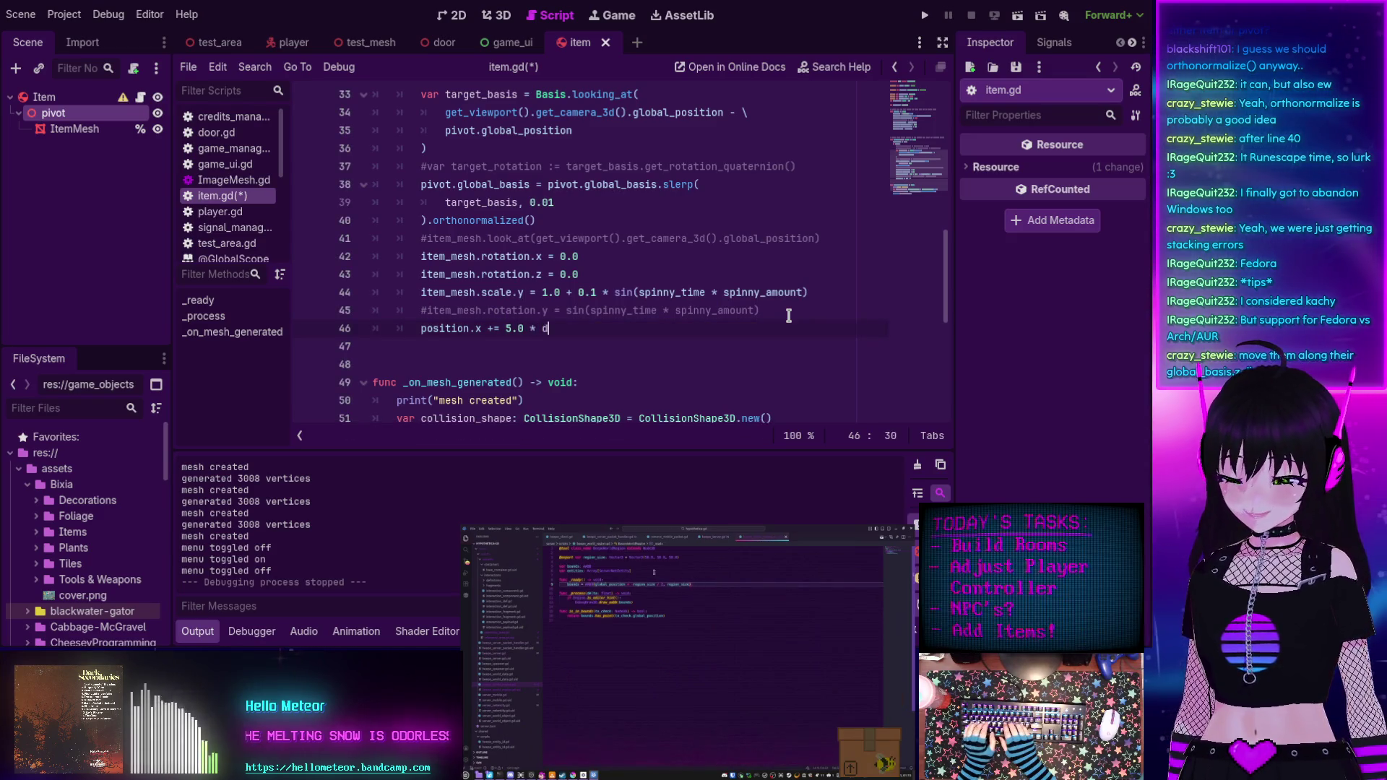
text(elta)
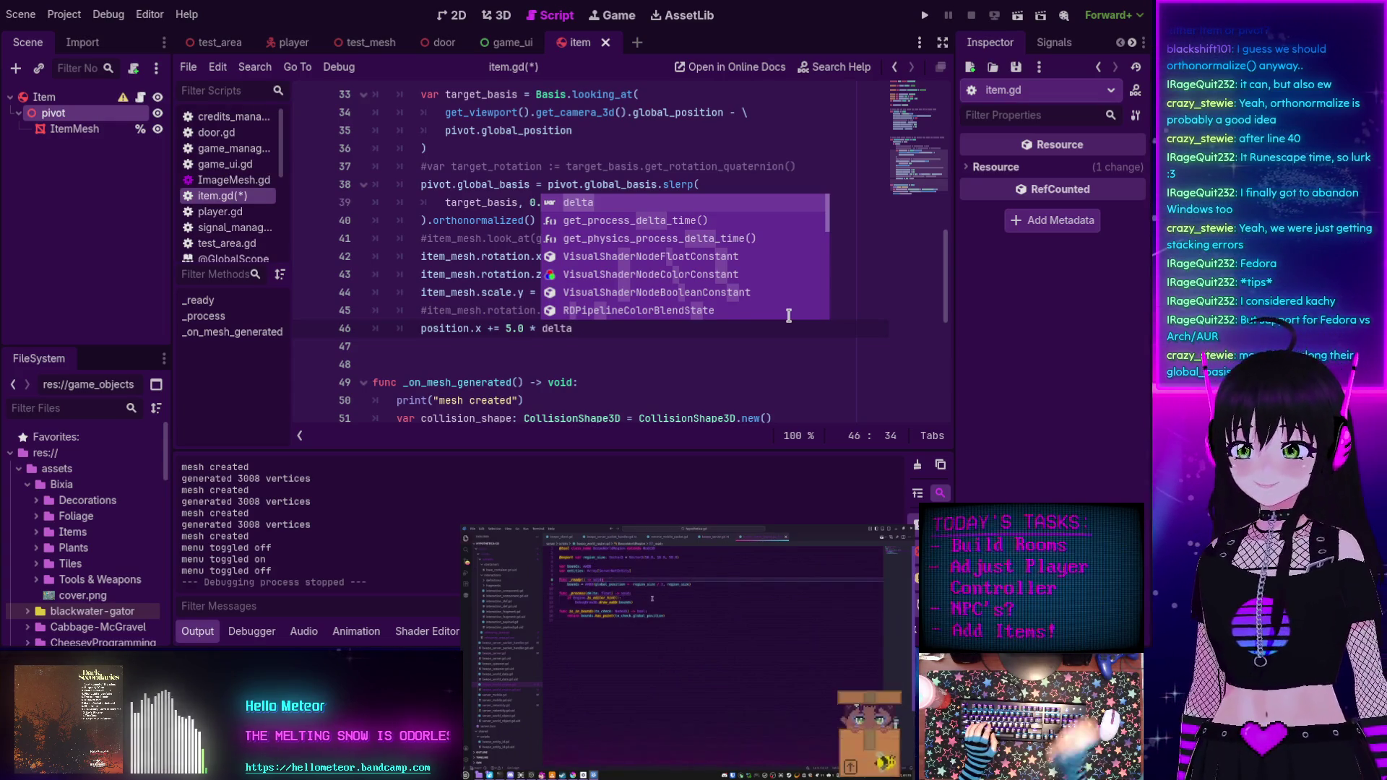
click(633, 331)
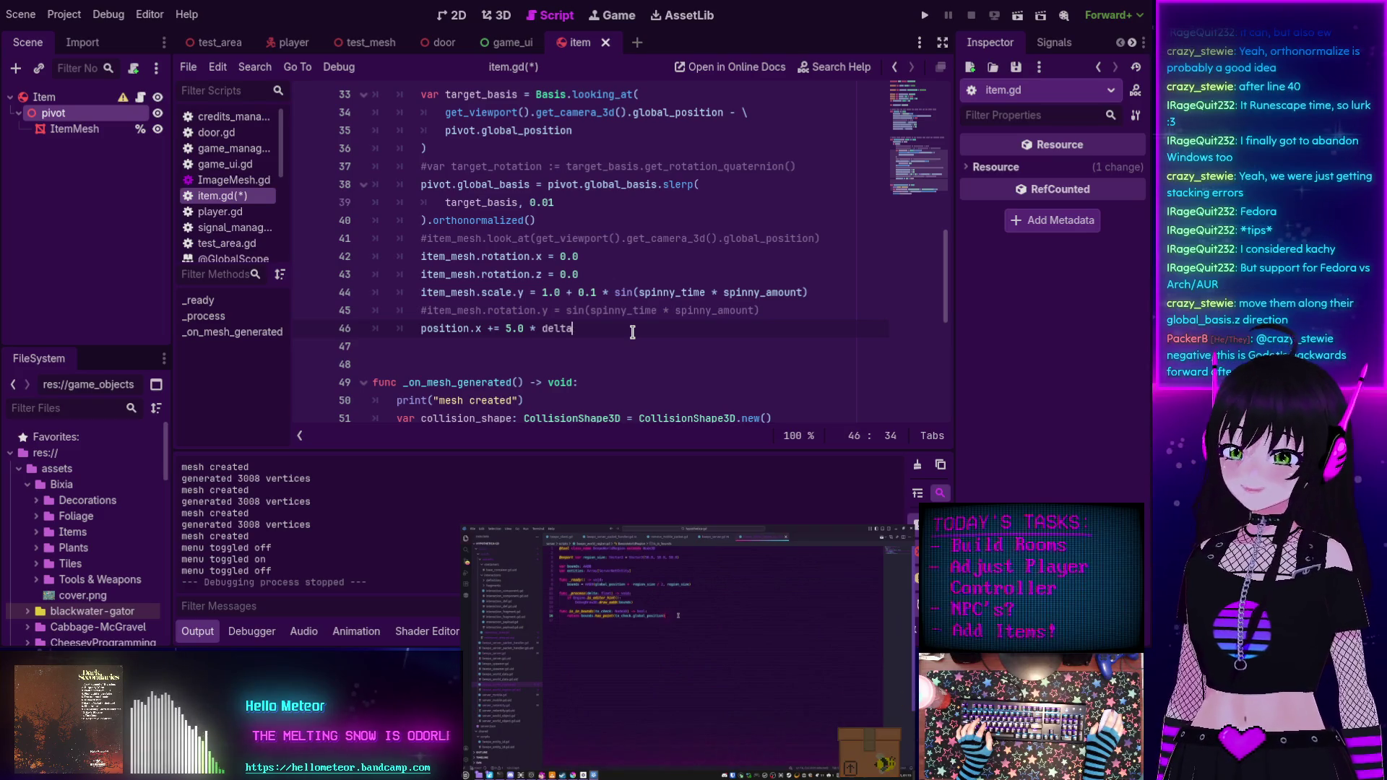
key(ctrl+s)
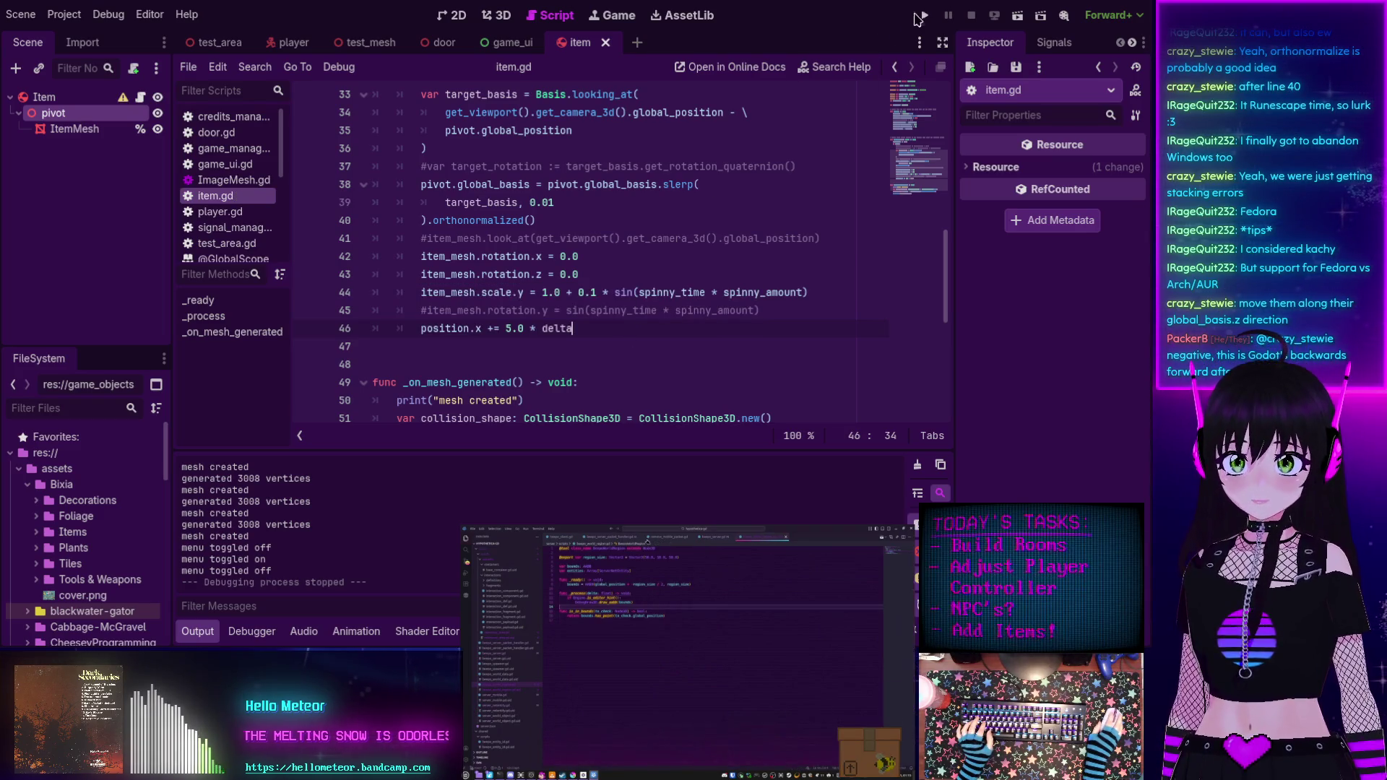
click(915, 15)
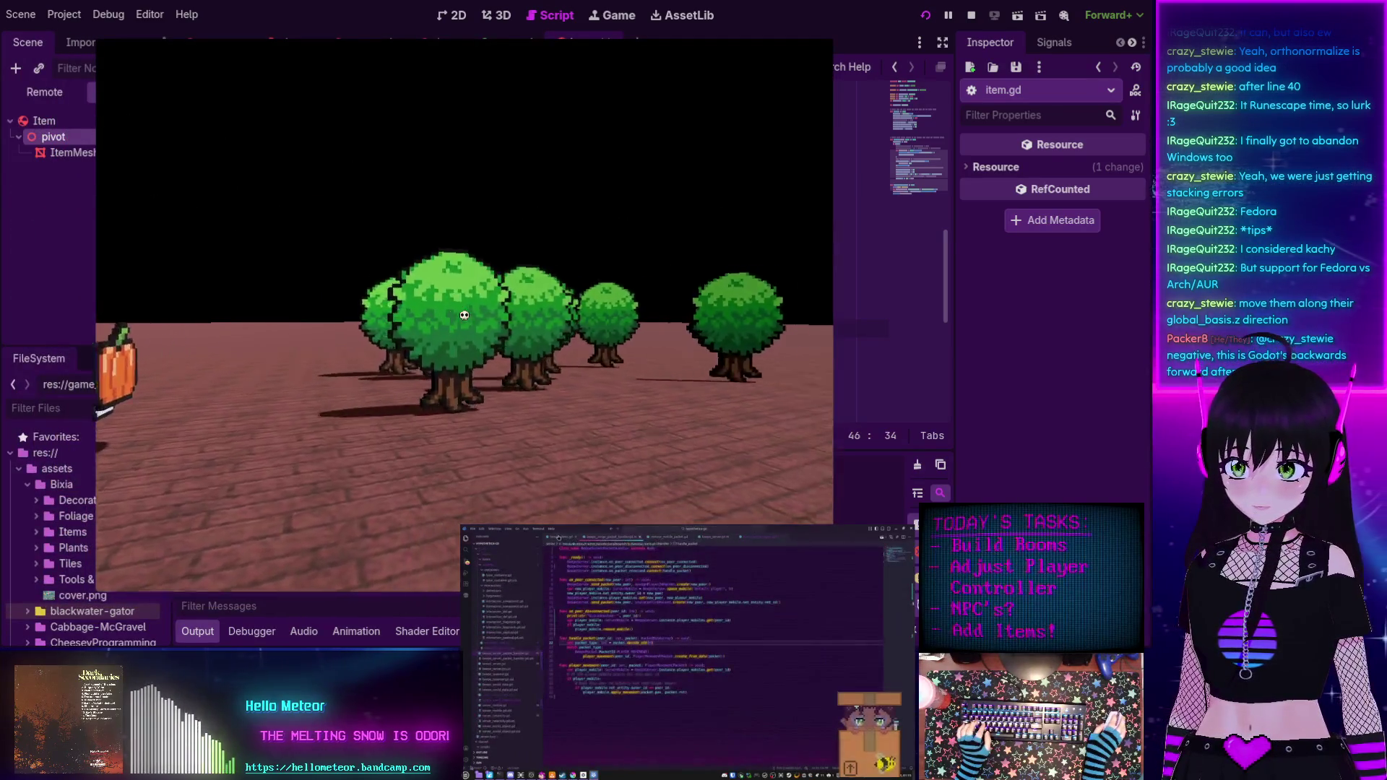
key(w)
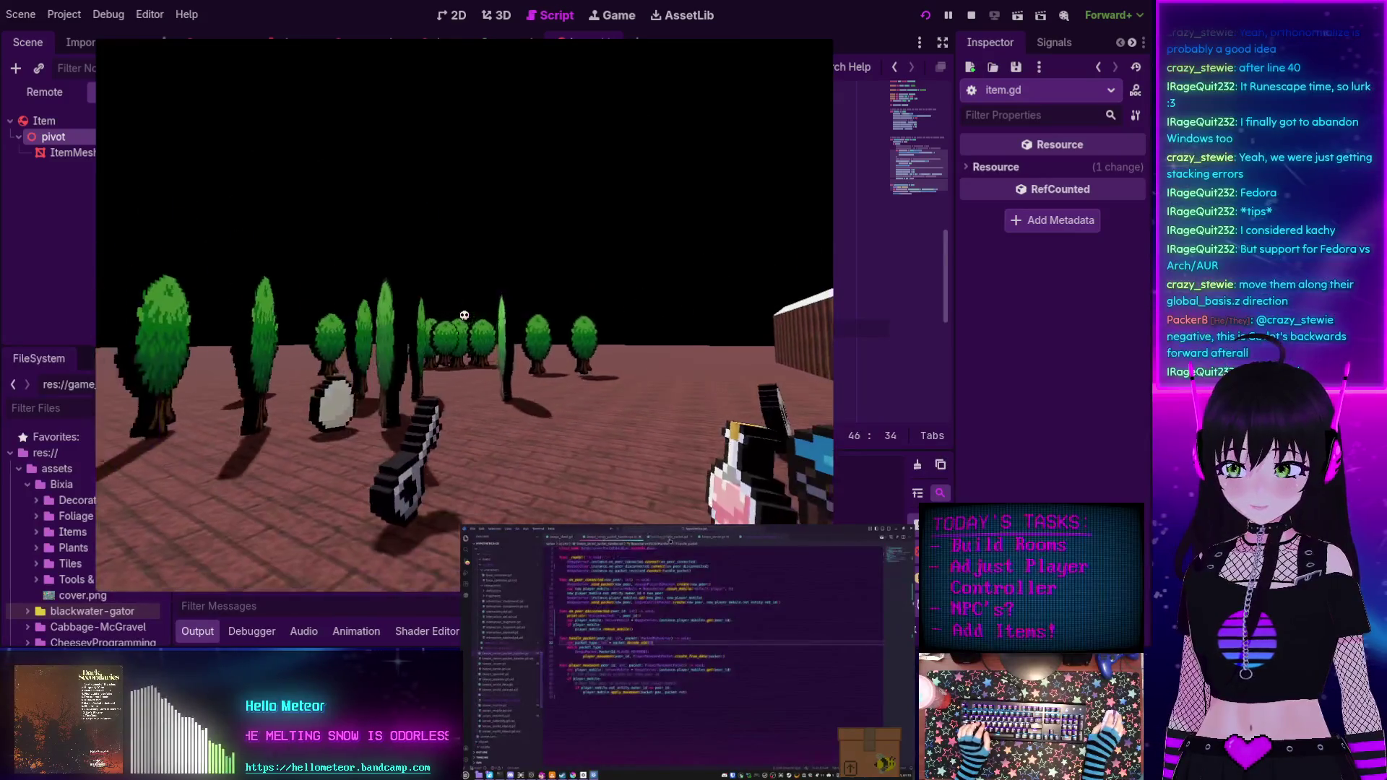
key(w)
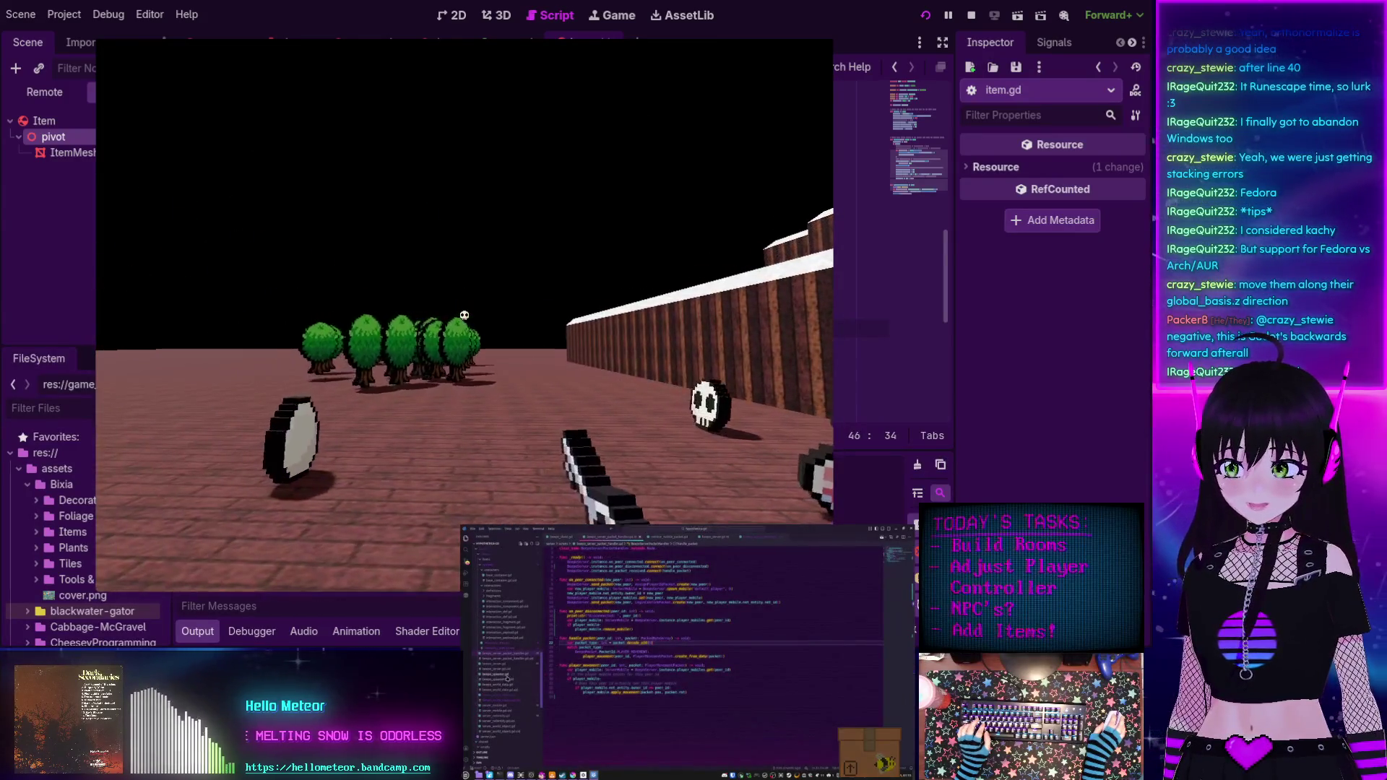
key(w)
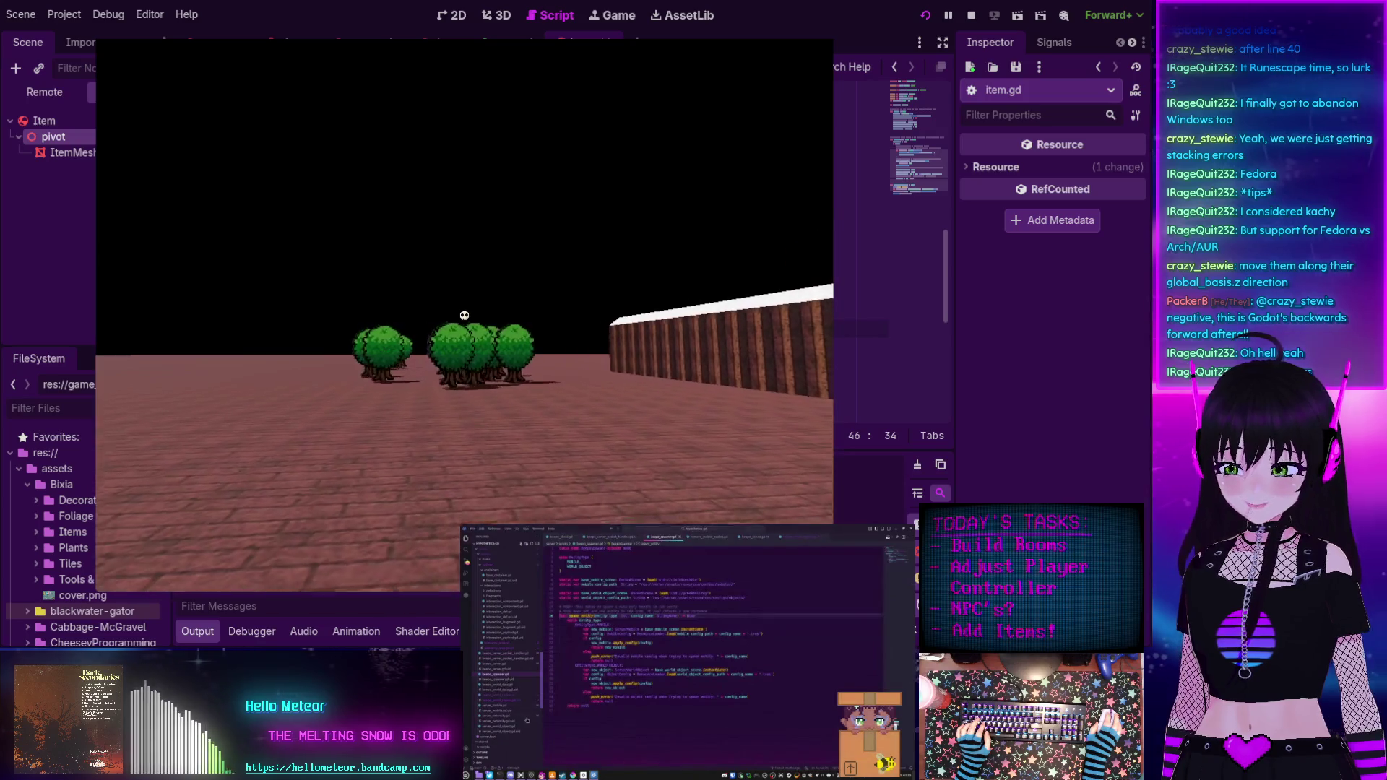
key(s)
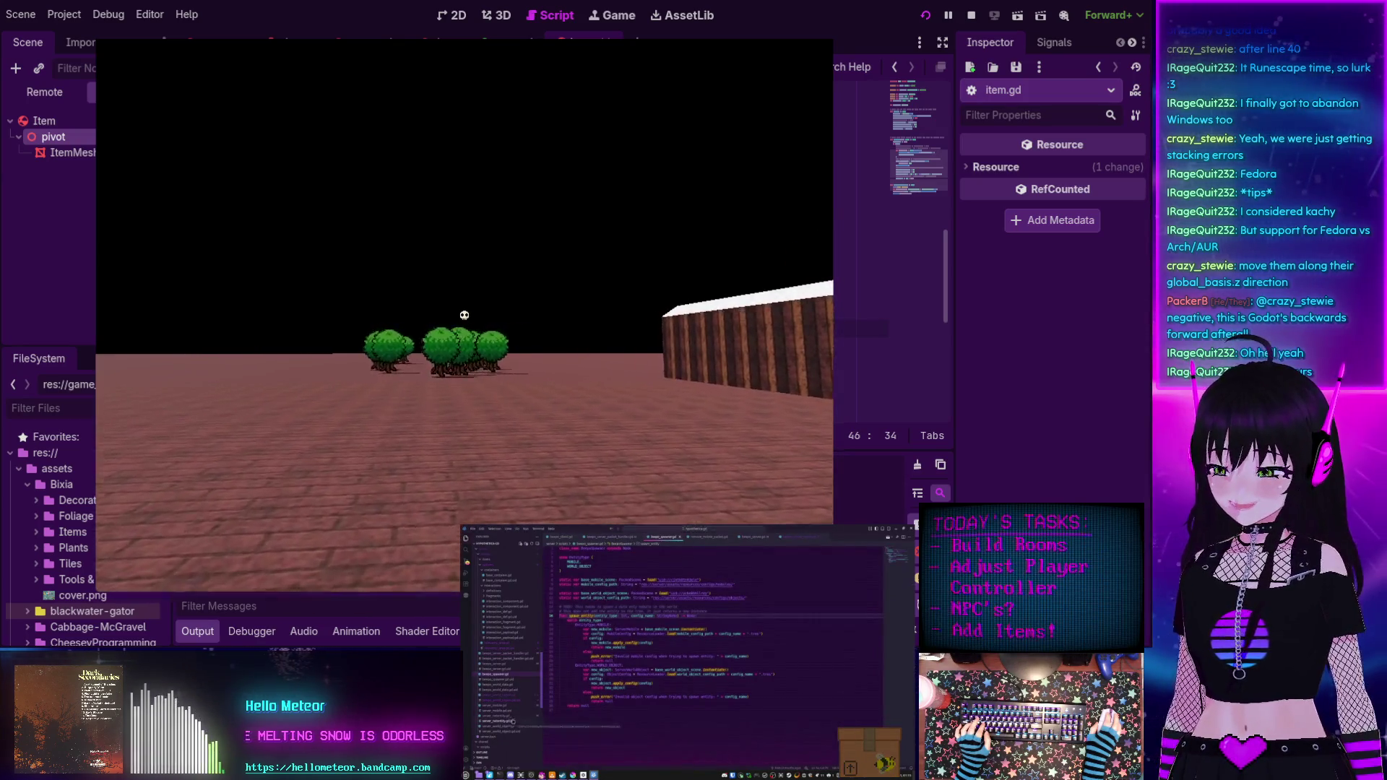
key(Escape)
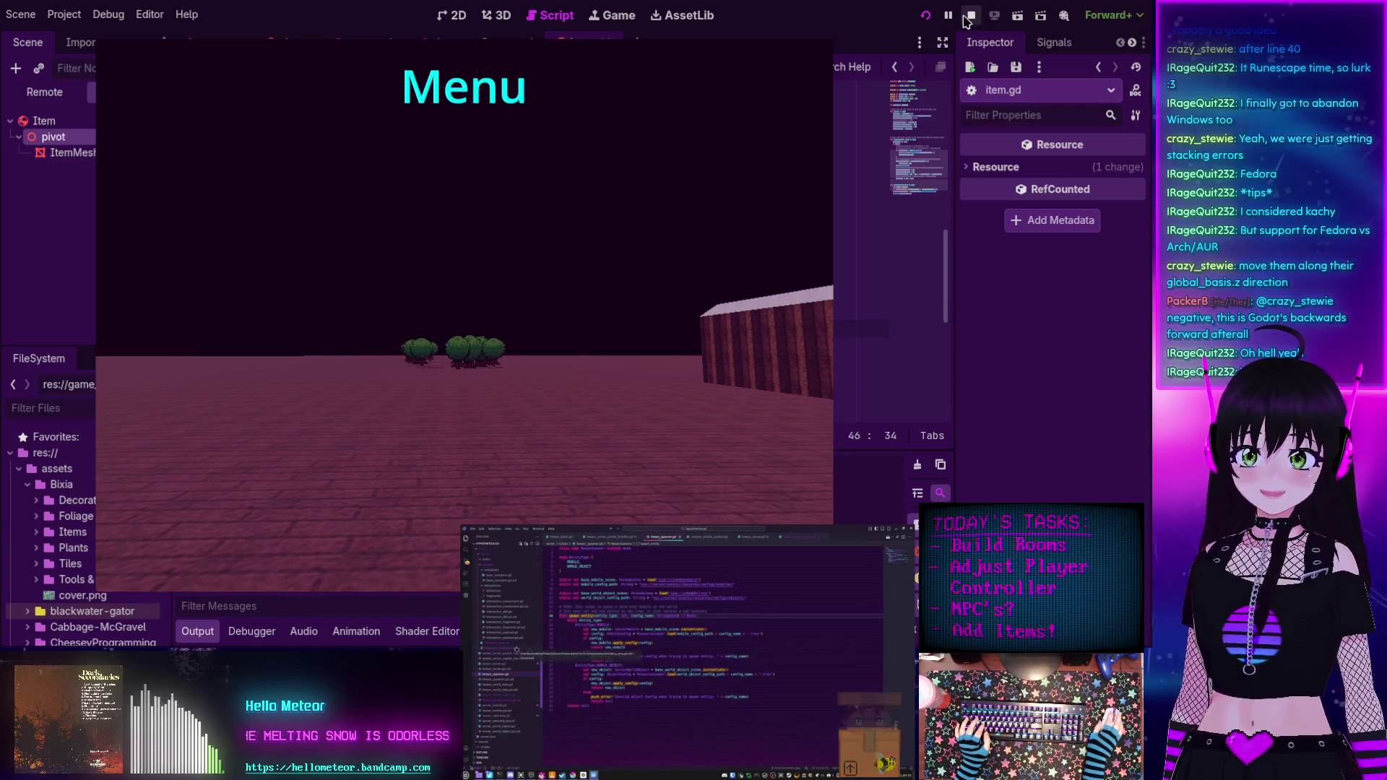
click(966, 16)
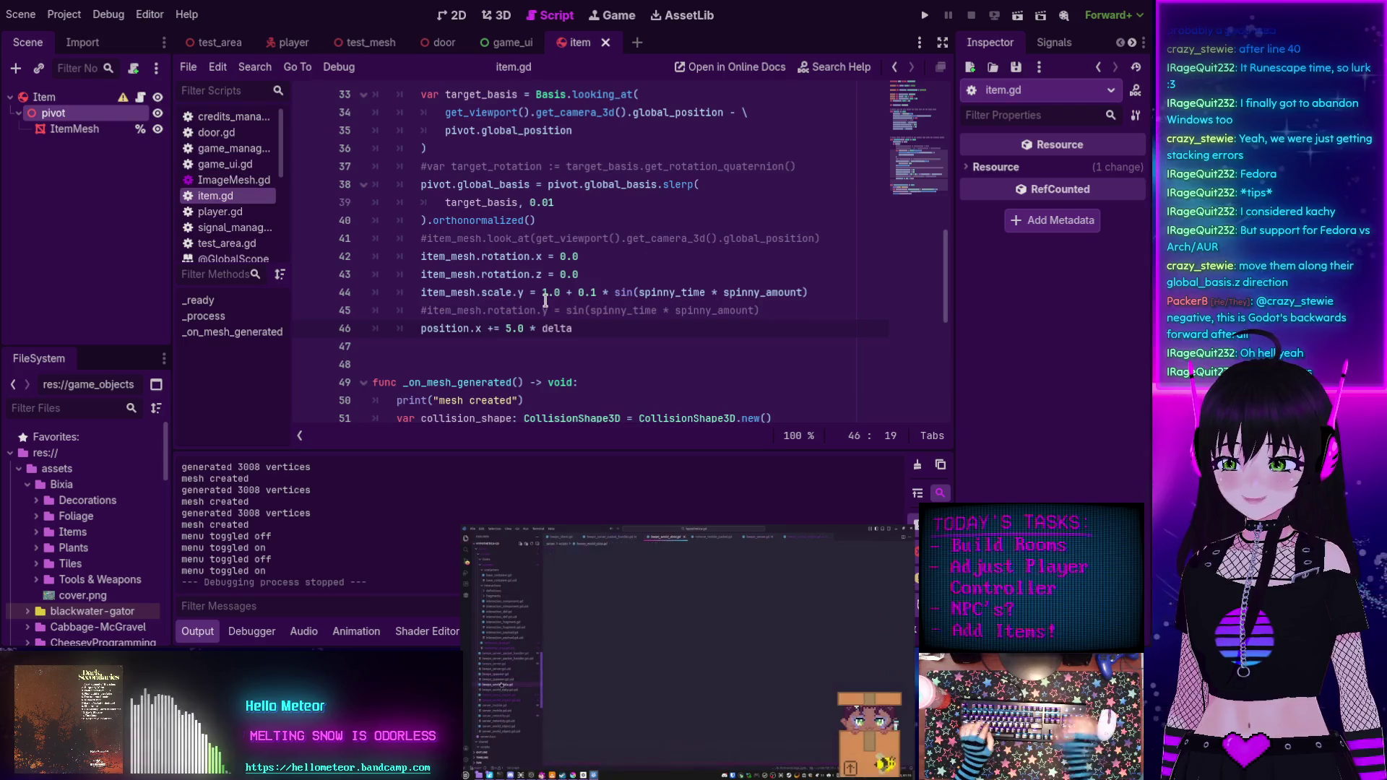
Erase the 'position.x += 5.0 * delta' text from line 46.
key(BackSpace)
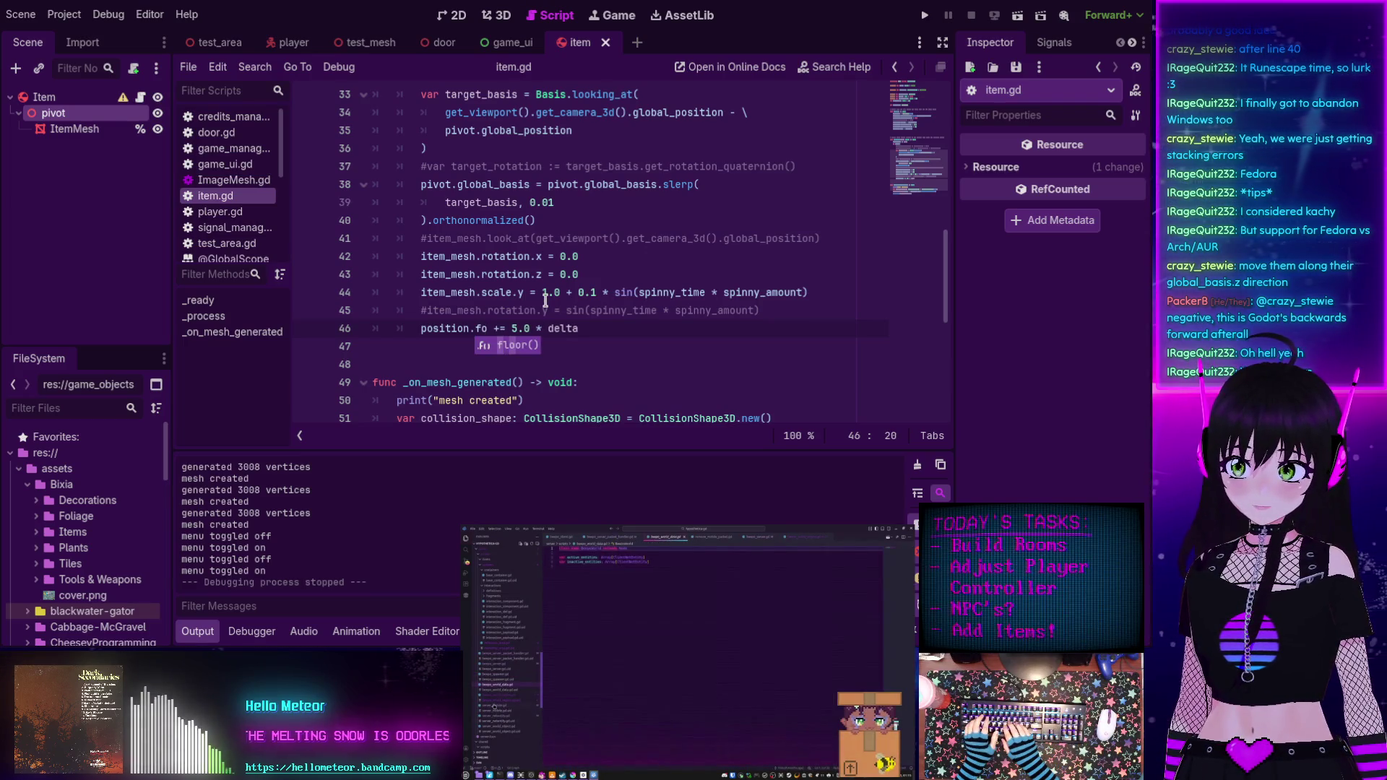
key(BackSpace)
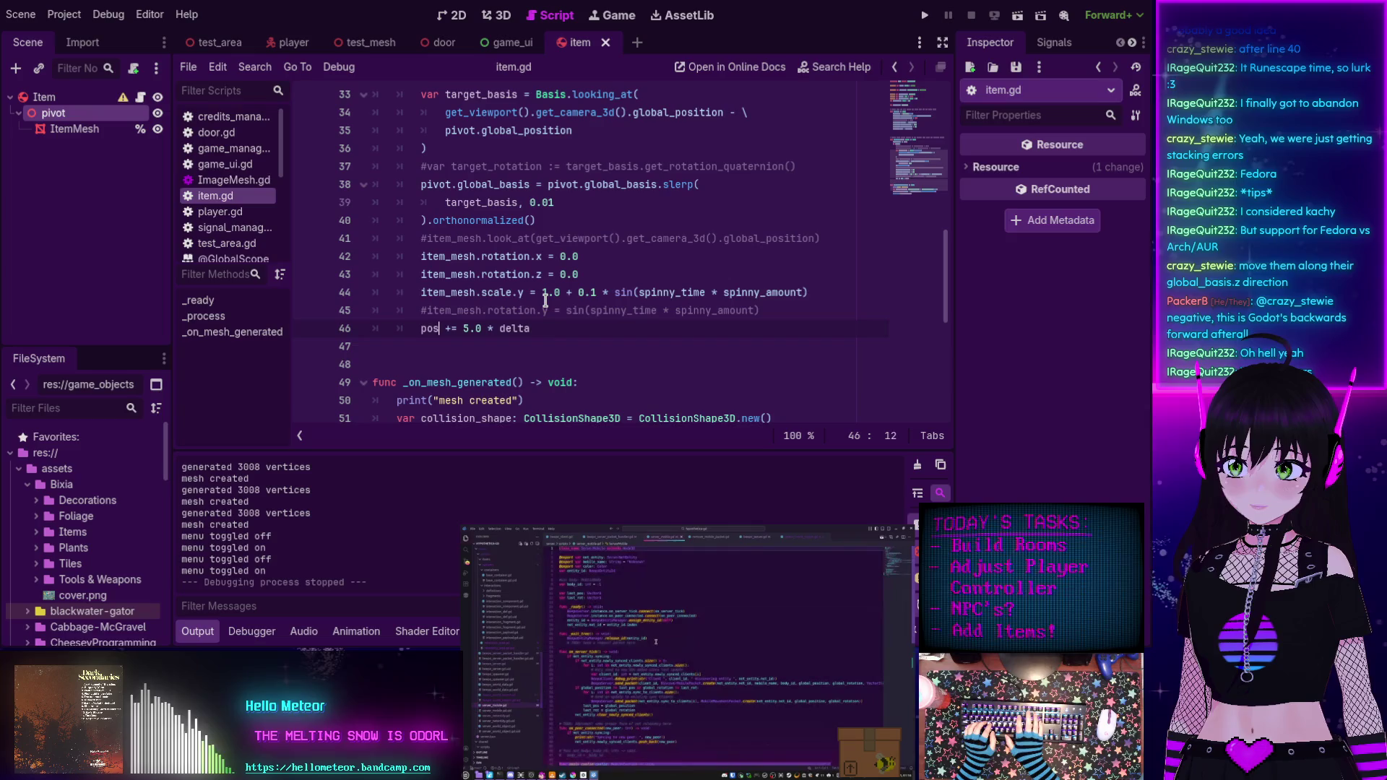
key(BackSpace)
key(BackSpace)
key(BackSpace)
key(shift+End)
key(Delete)
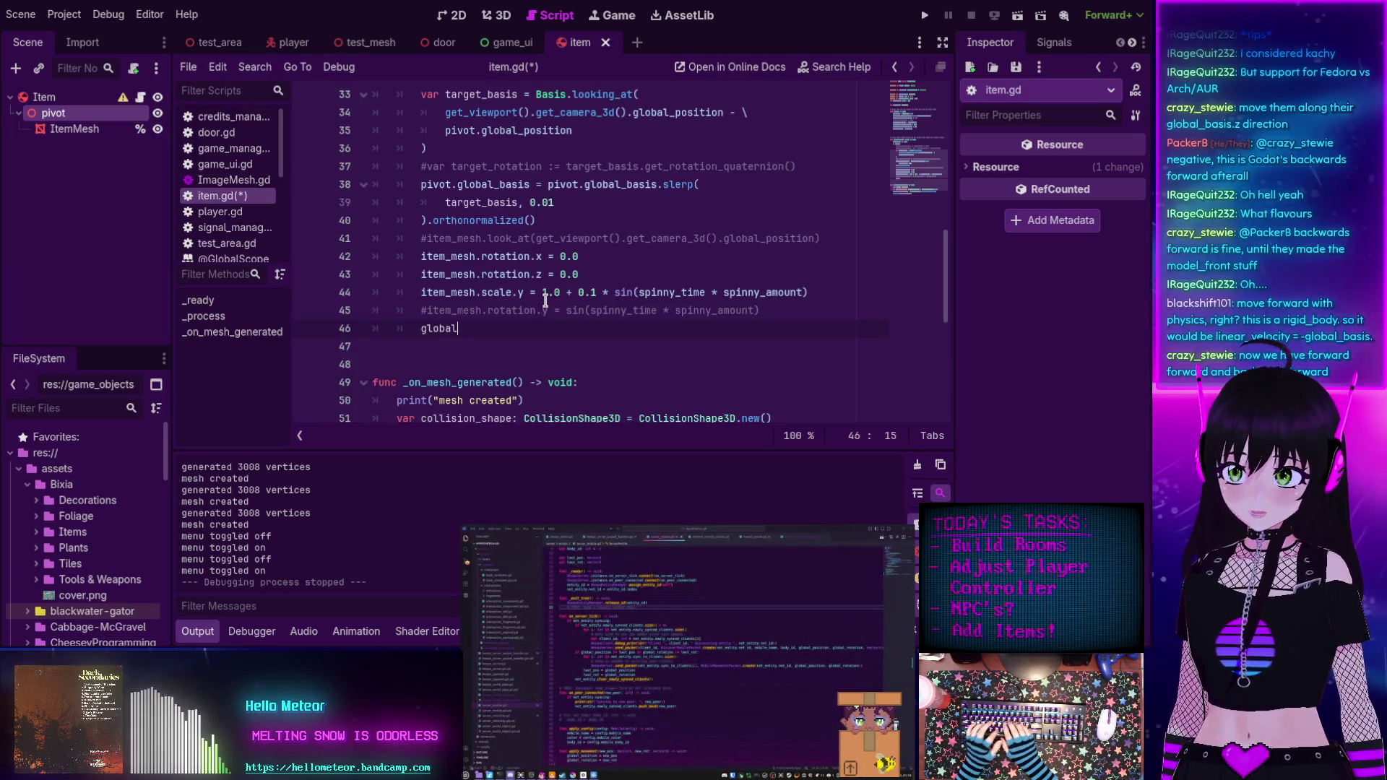
Try 'global_basis.z += 5.0 * delta' on line 46, then select it for removal.
text(global_basis.)
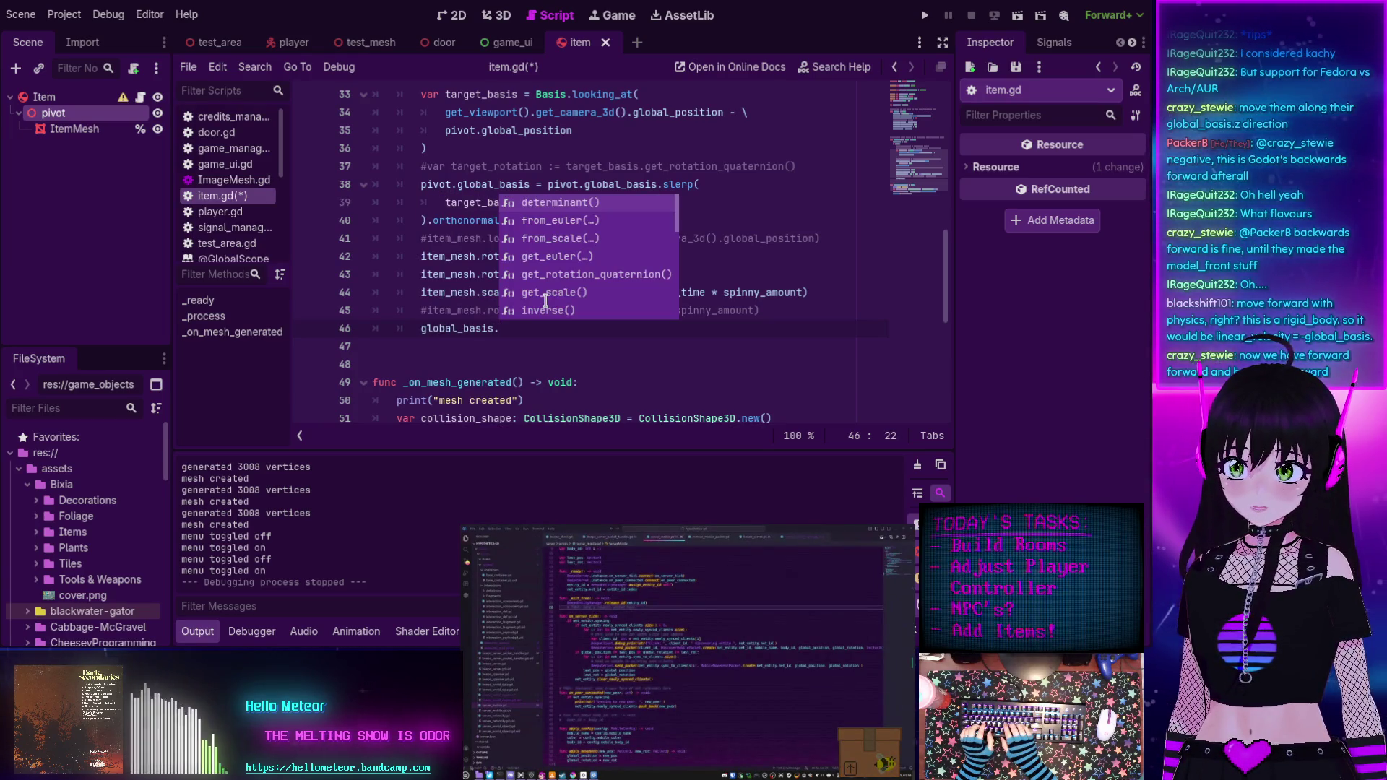
text(z += )
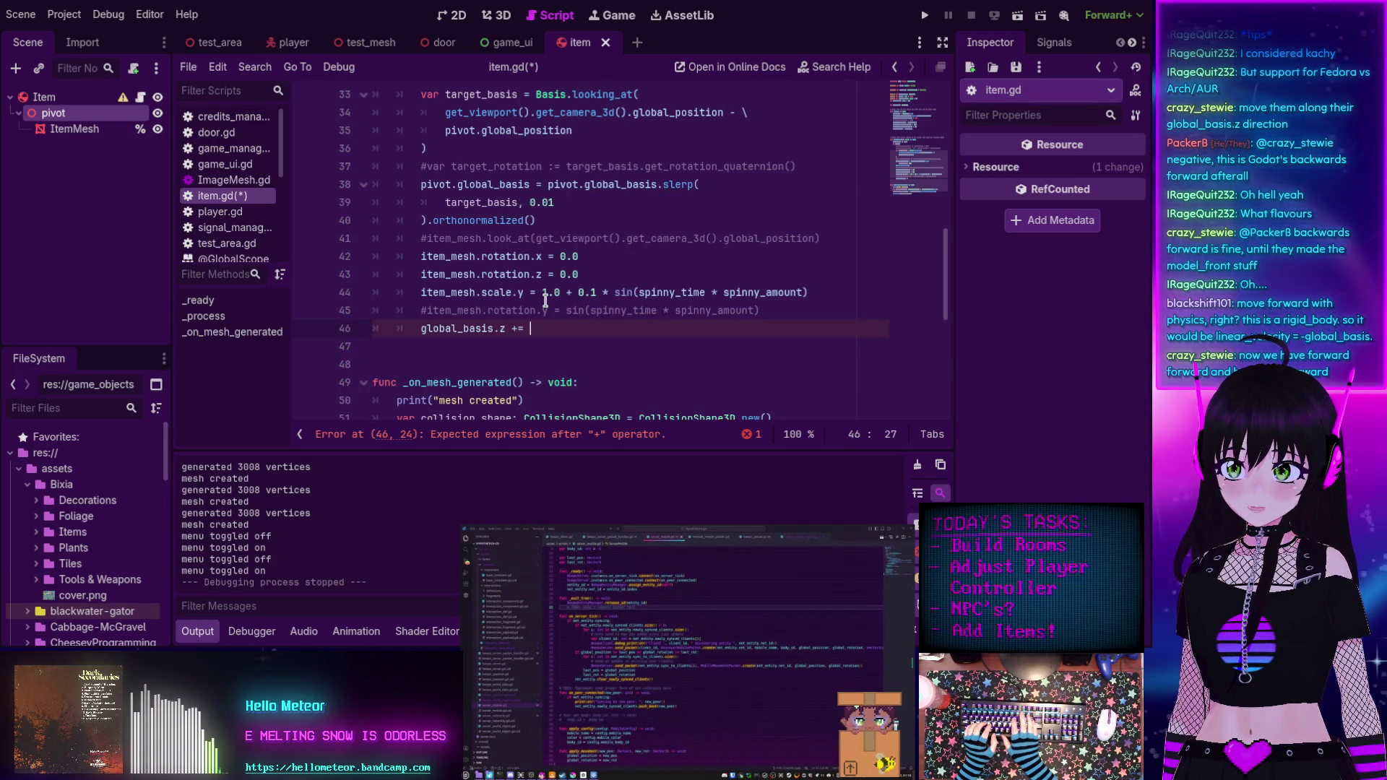
text(5.0)
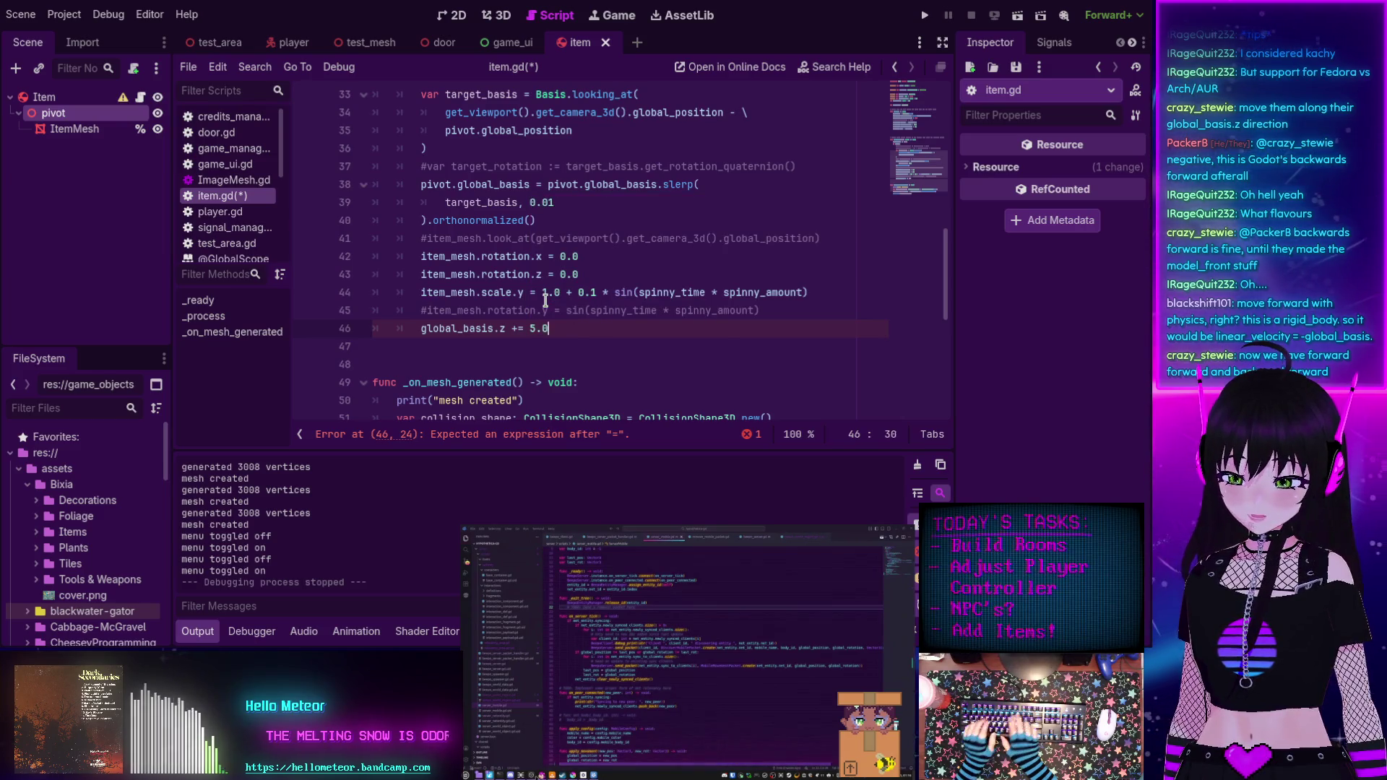
text( * delta)
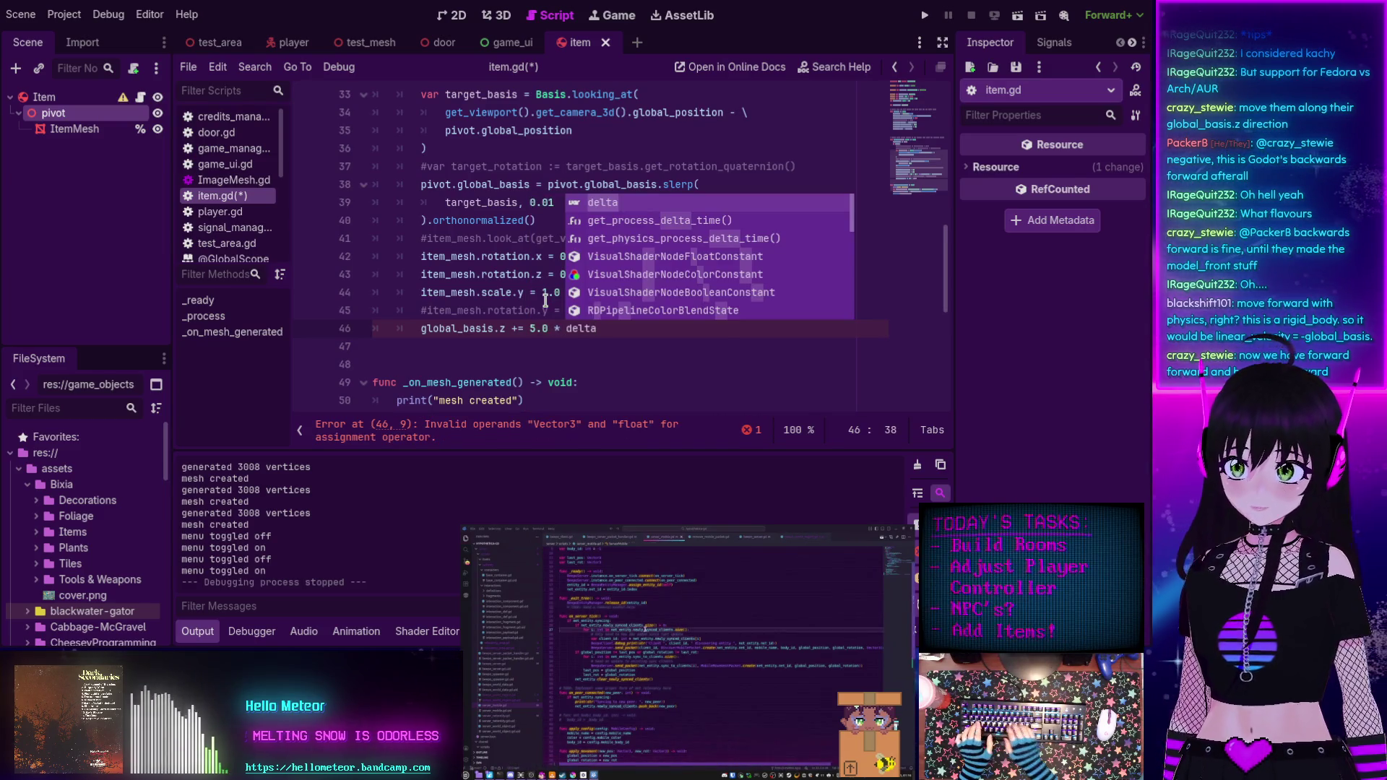
key(Escape)
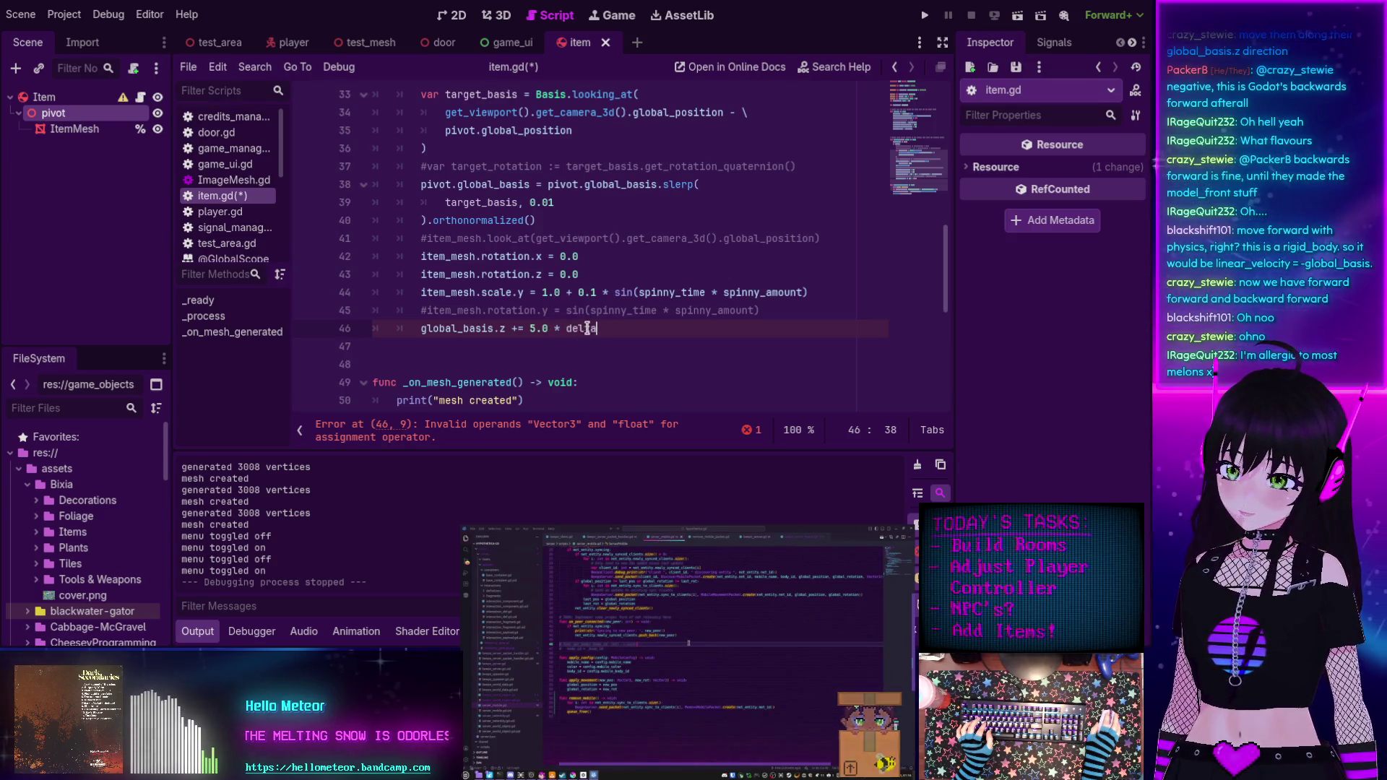
drag(568, 328, 421, 329)
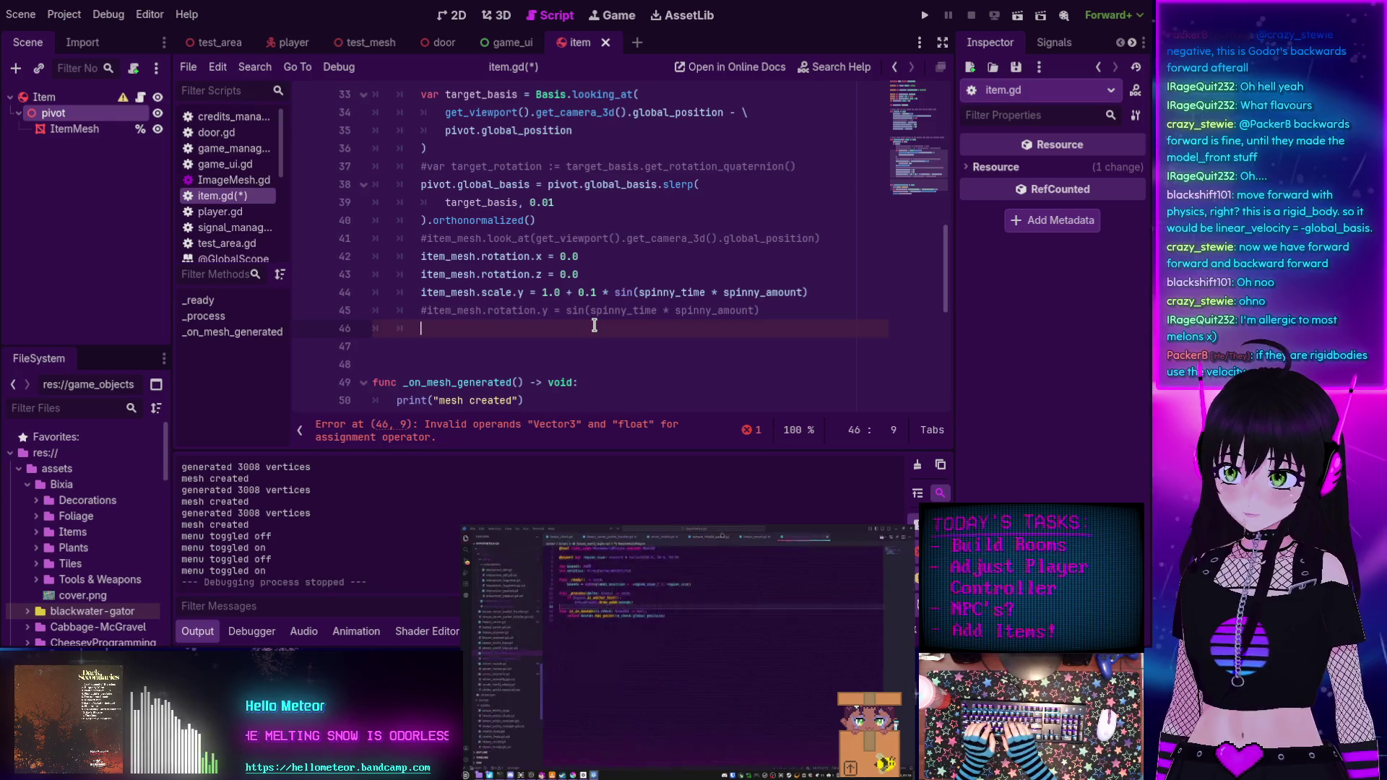
Autocomplete linear_velocity on line 46 and read its documentation page.
key(BackSpace)
text(velocity)
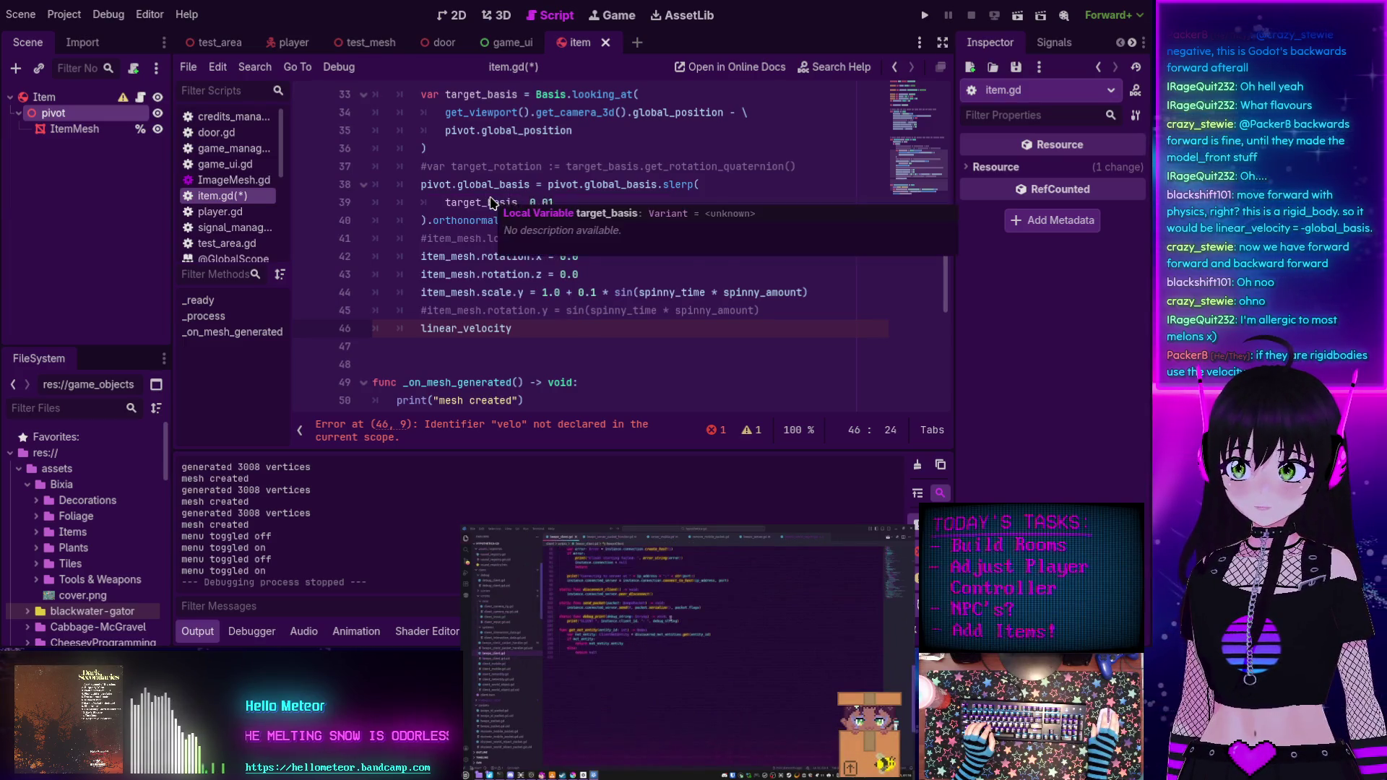
click(489, 198)
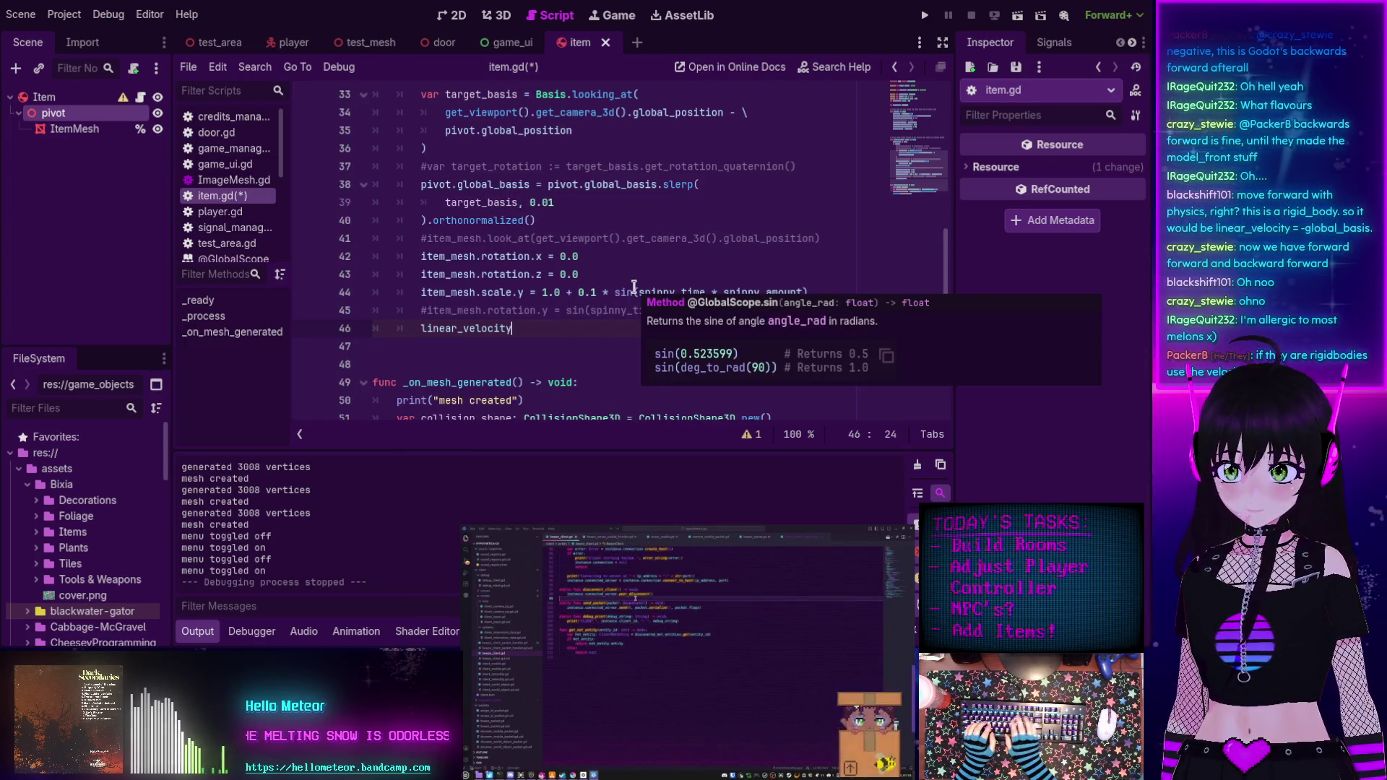
ctrl+click(492, 330)
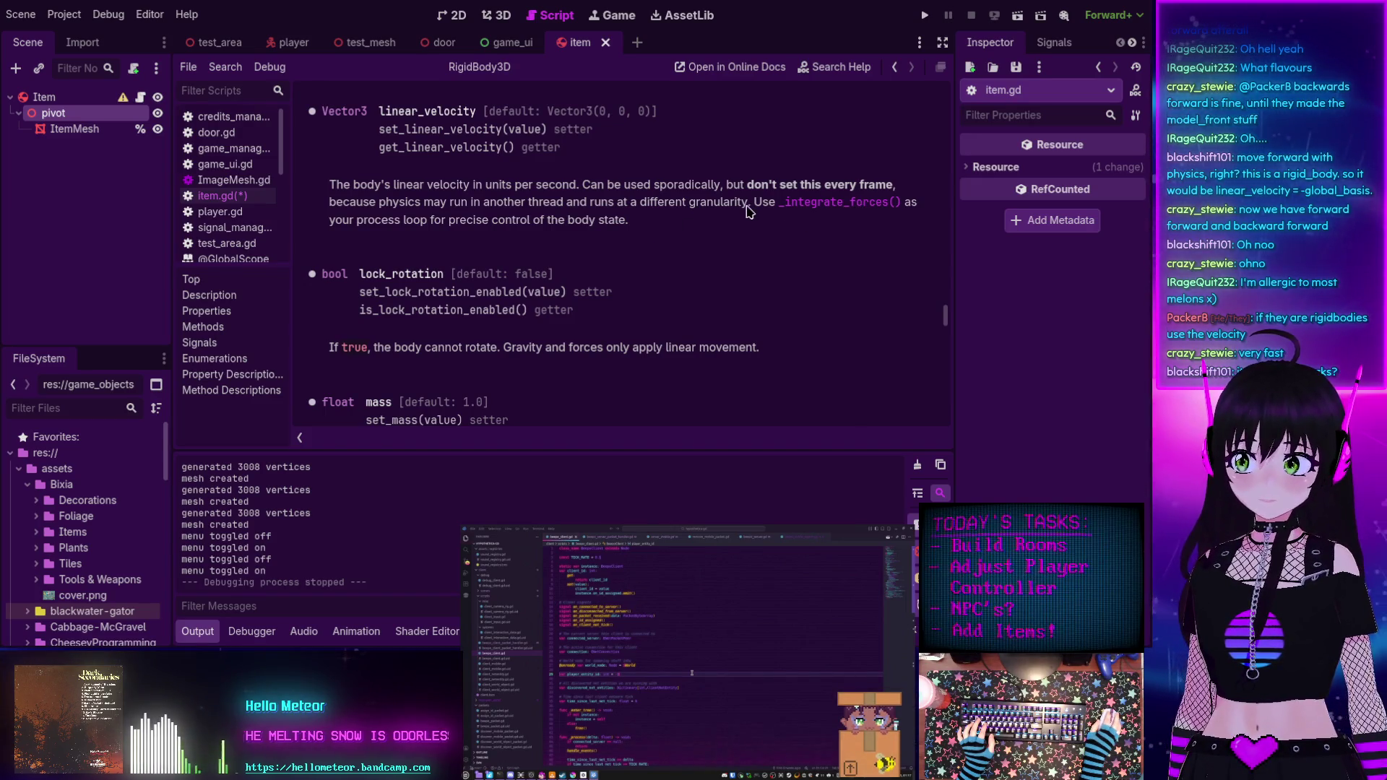
key(alt+Left)
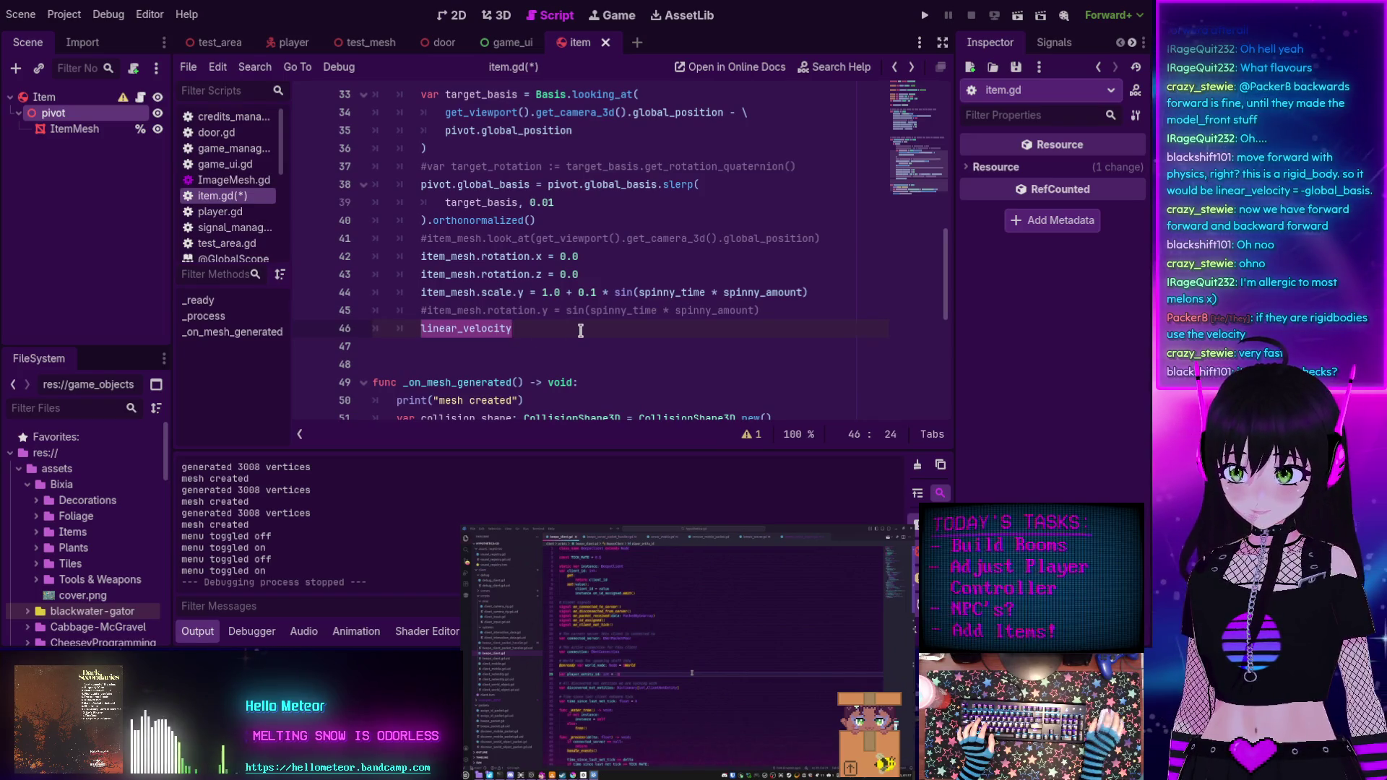
Write line 46 as linear_velocity = -global_basis.z and save item.gd.
key(BackSpace)
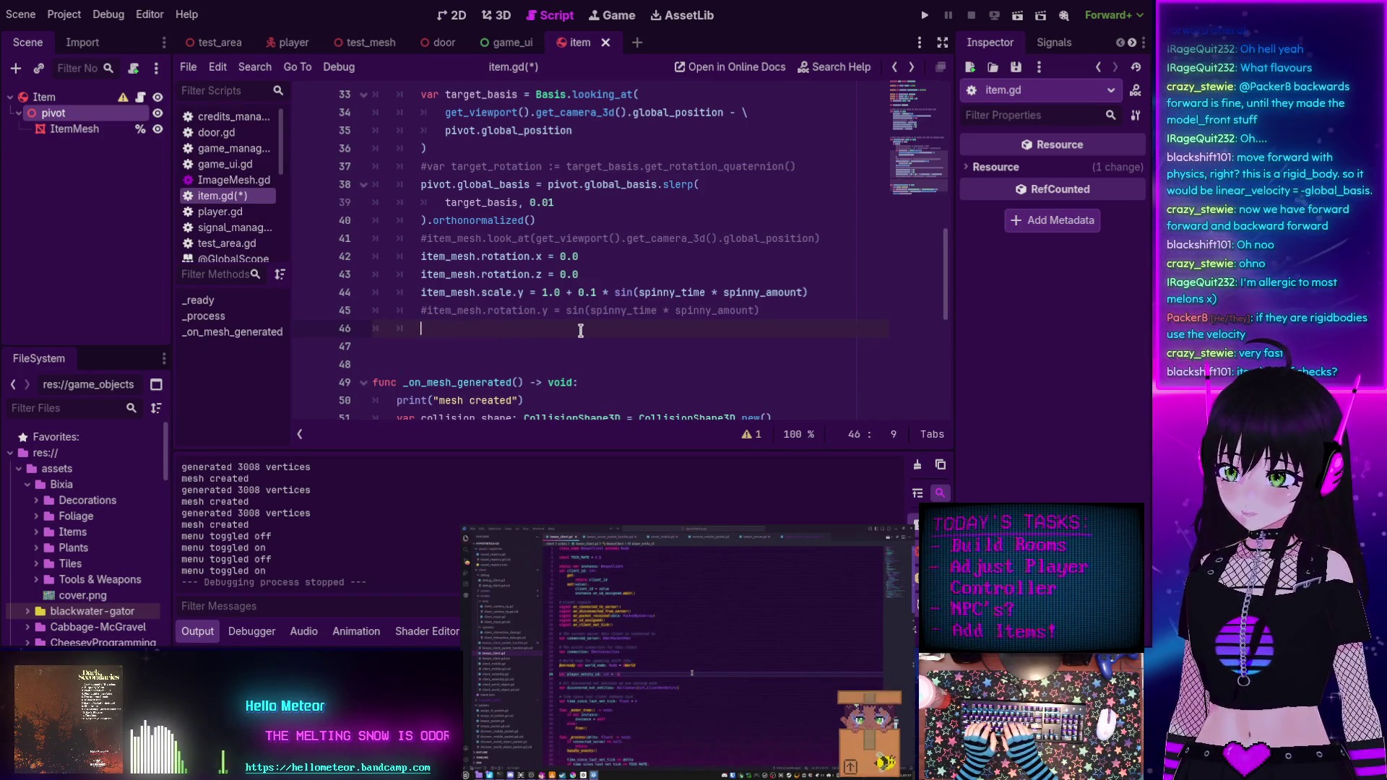
text(velocity)
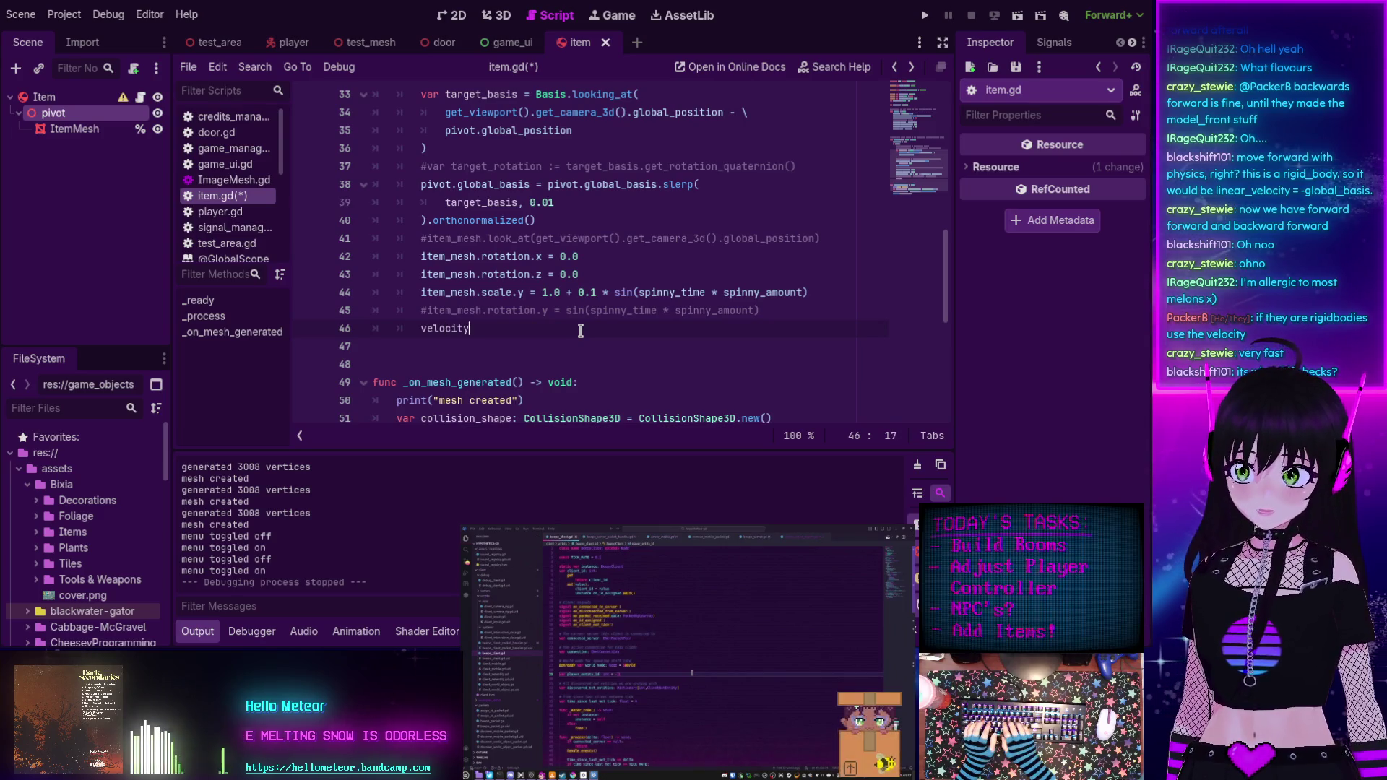
click(453, 328)
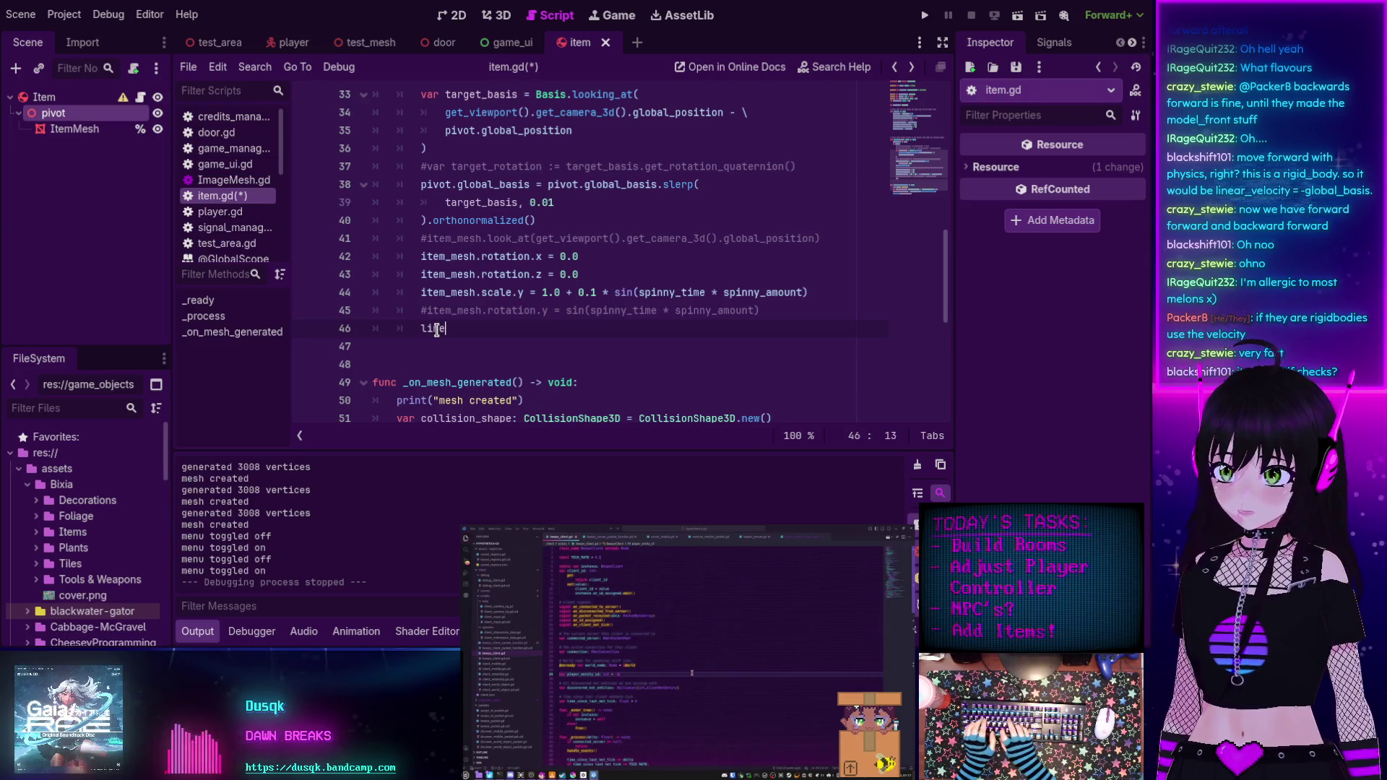
text(linear)
key(Down)
key(Down)
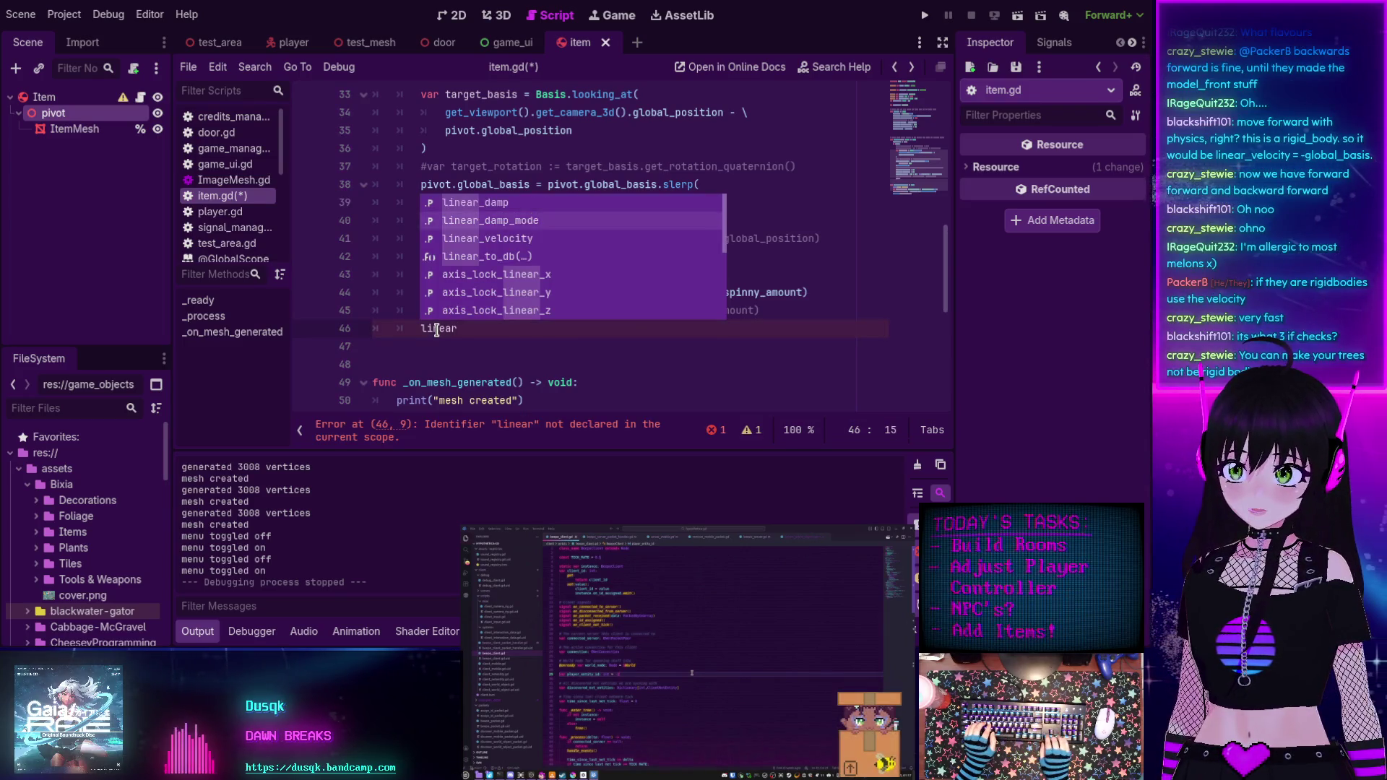
key(Return)
text(= -global)
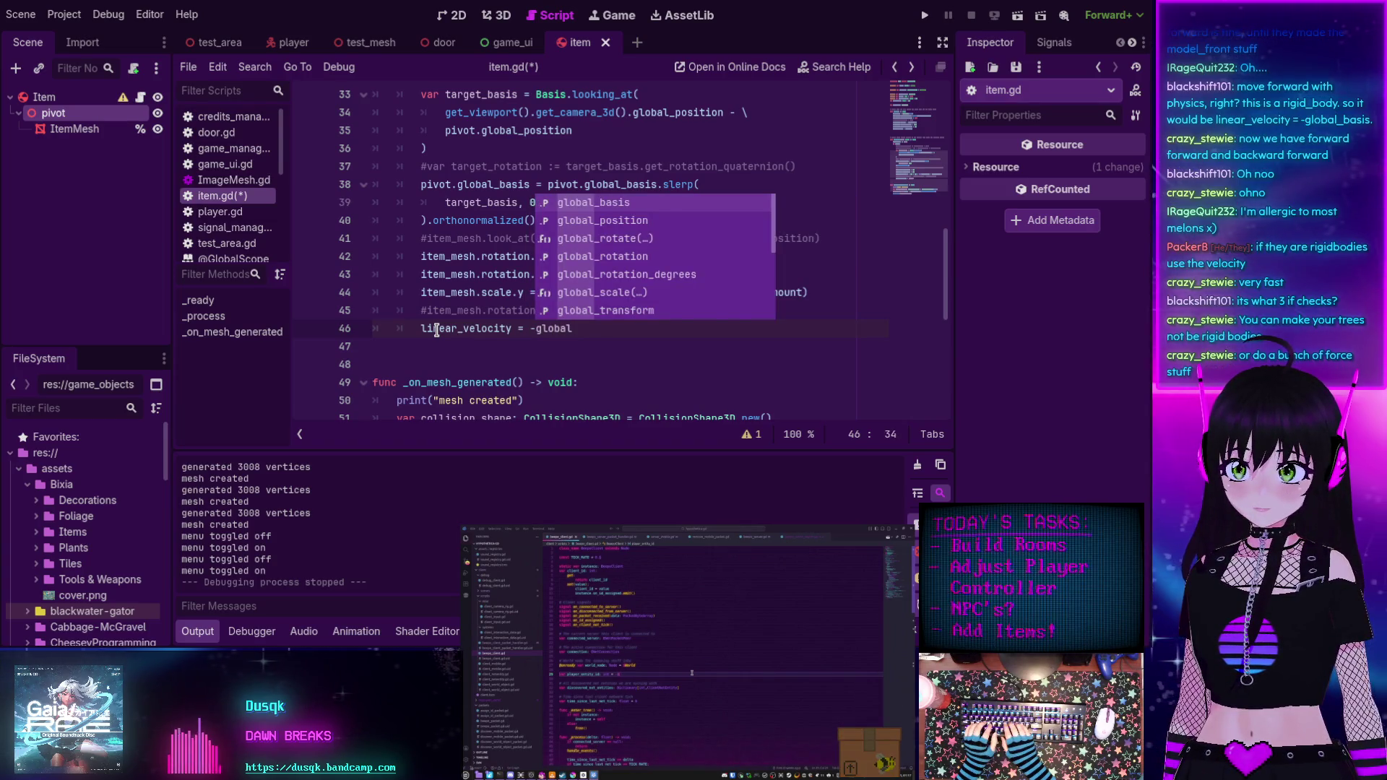
key(Return)
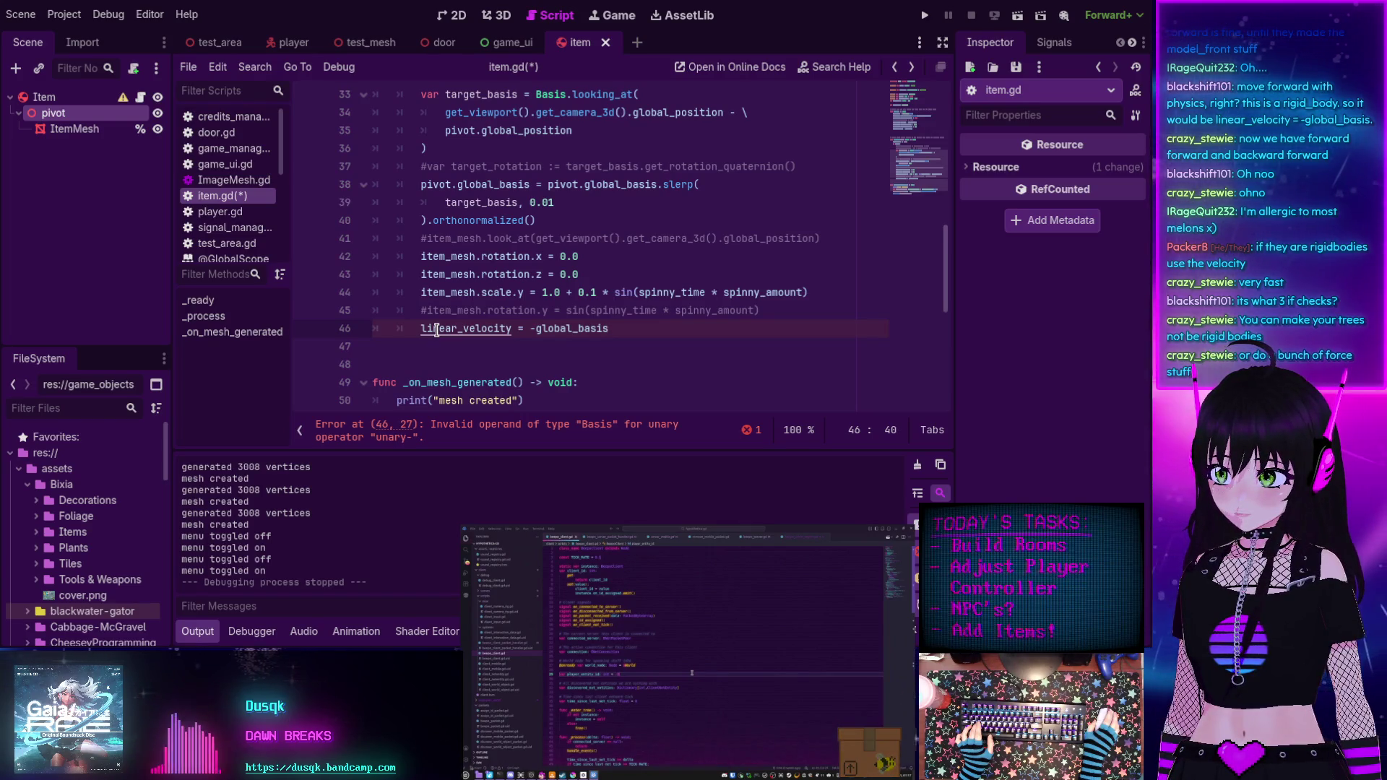
key(ctrl+s)
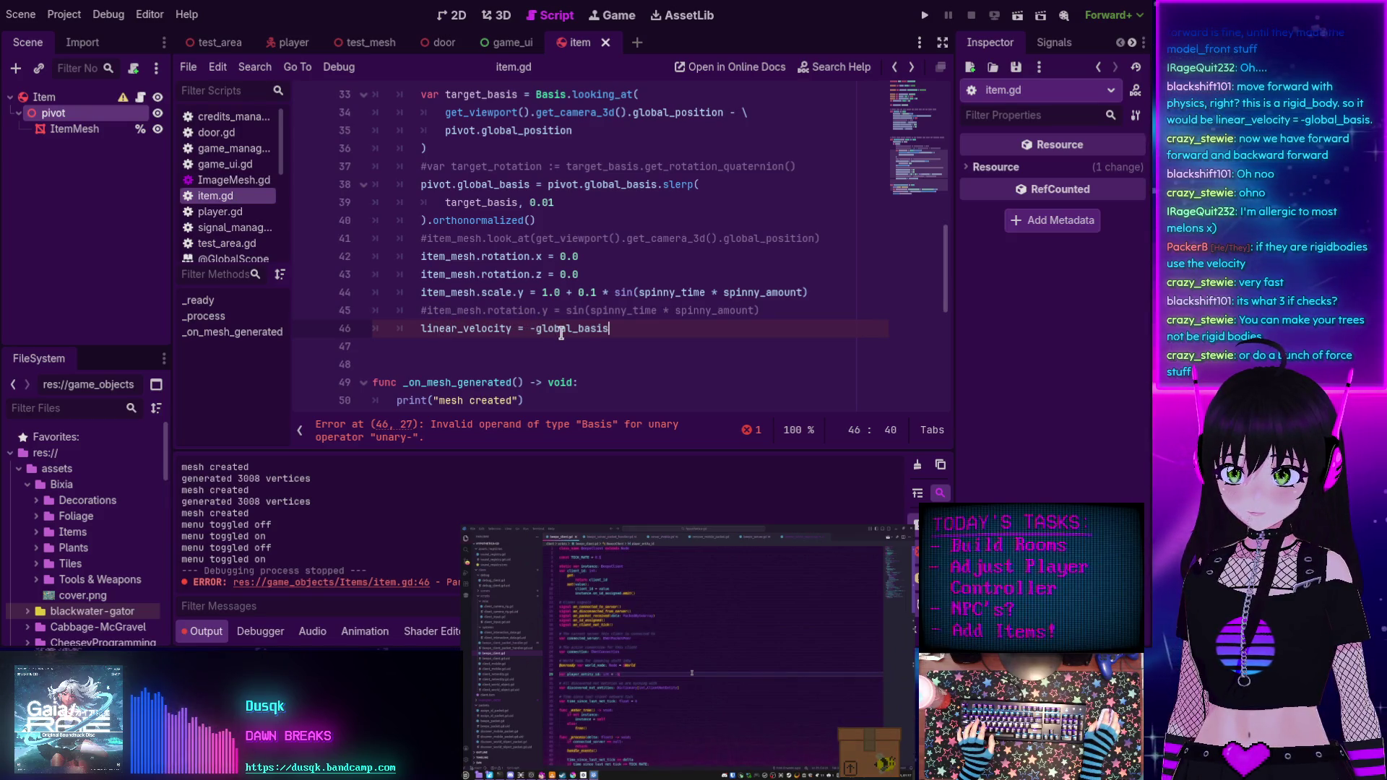
mouse_move(562, 333)
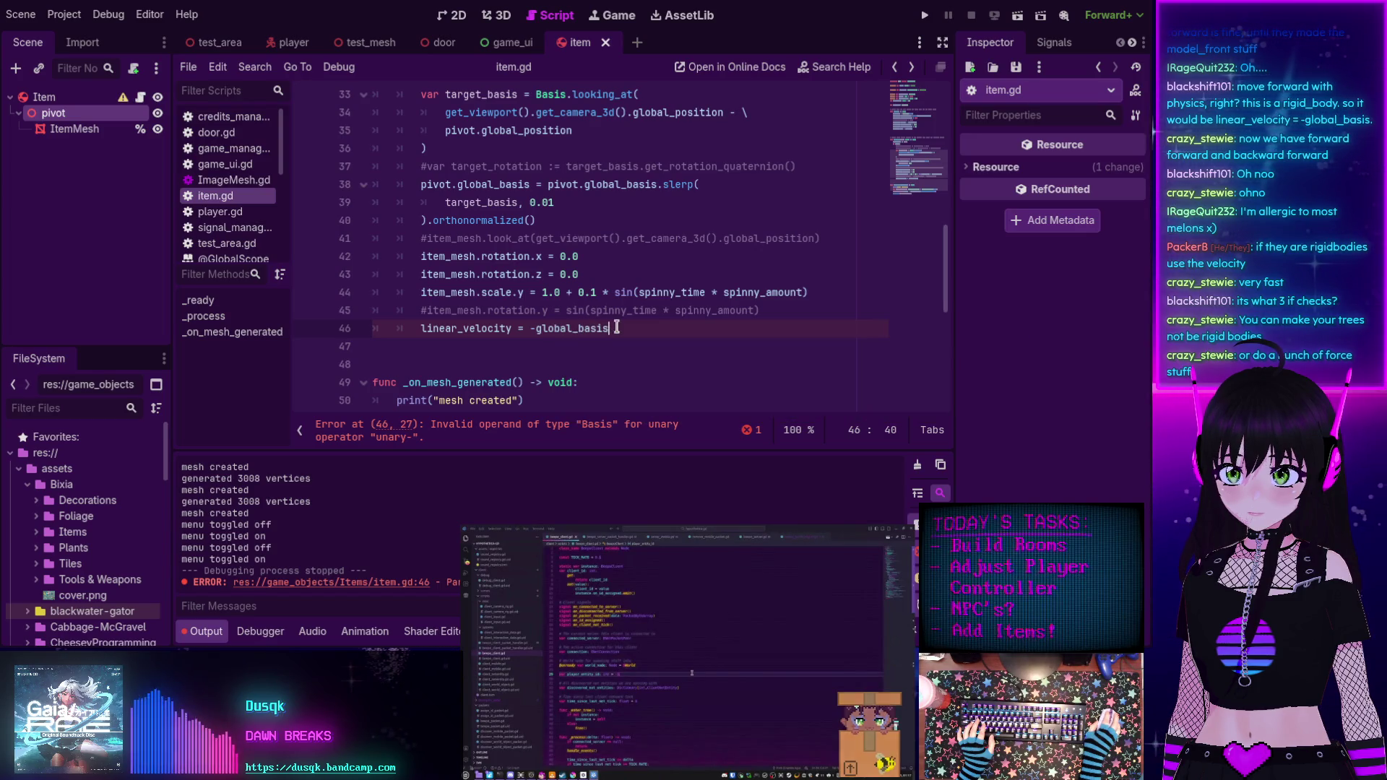
text(.z)
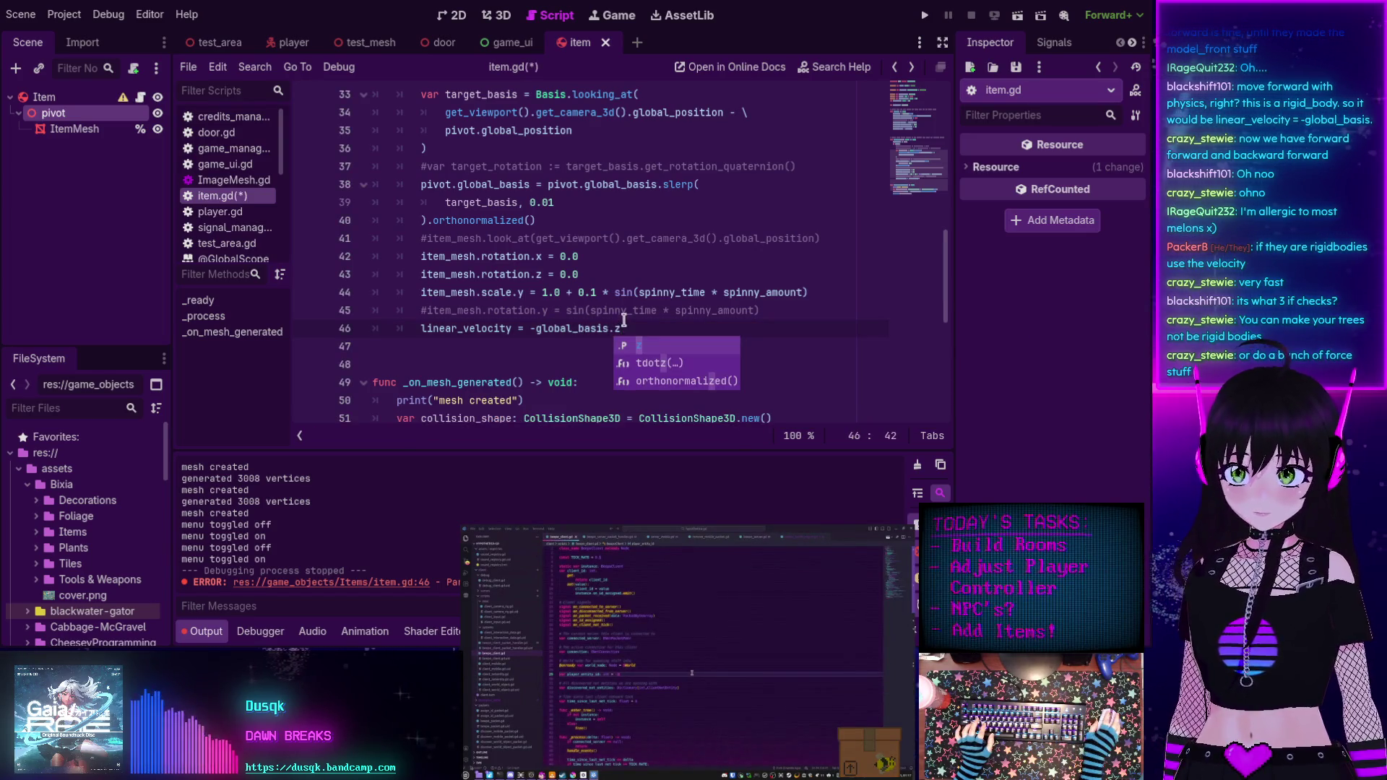
click(624, 319)
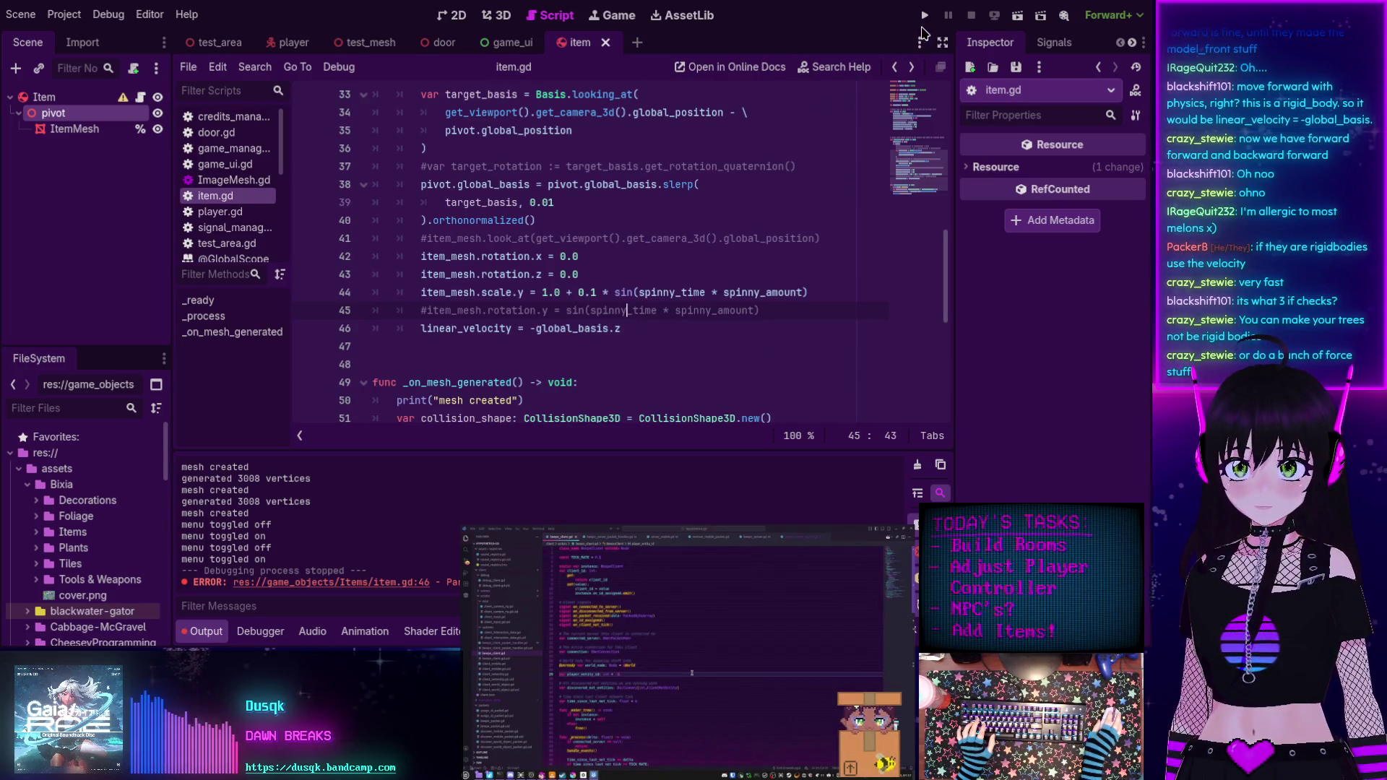
click(924, 14)
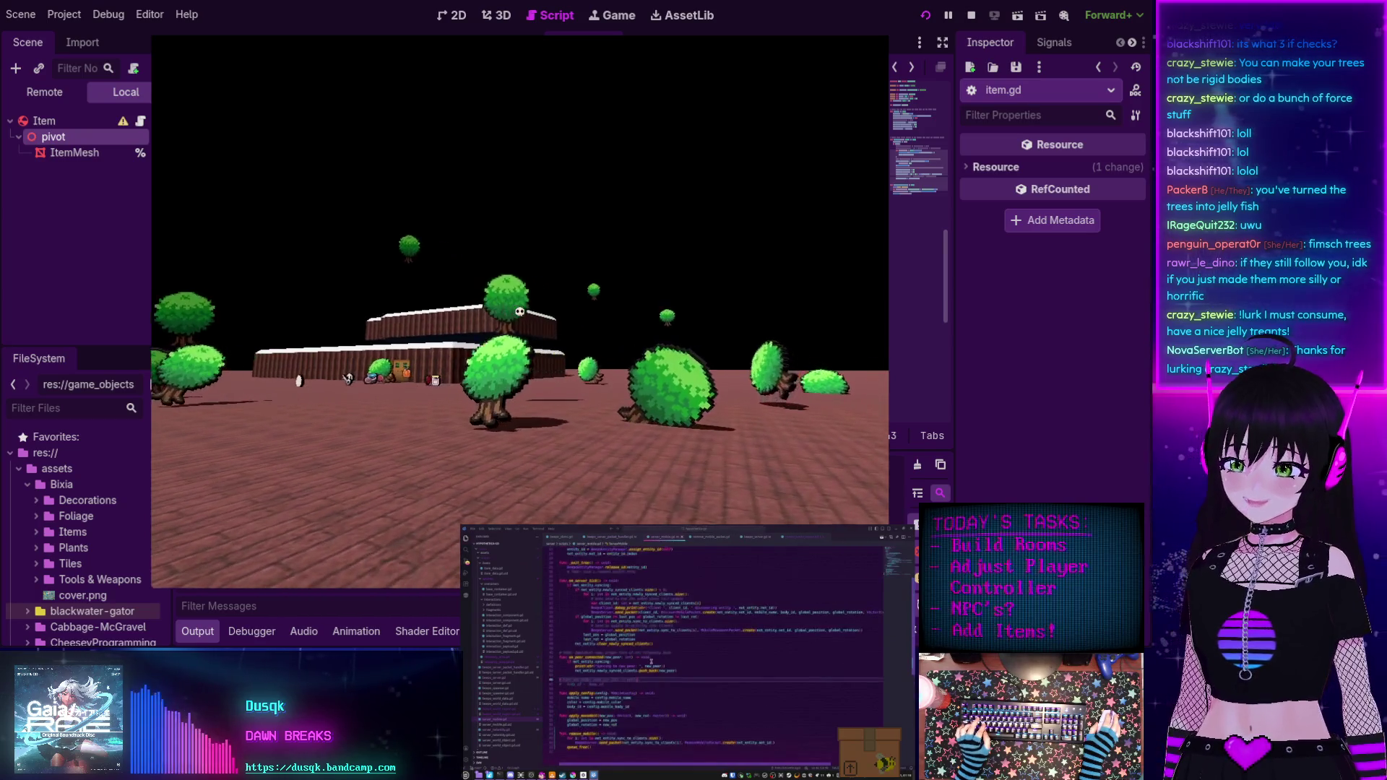
key(F8)
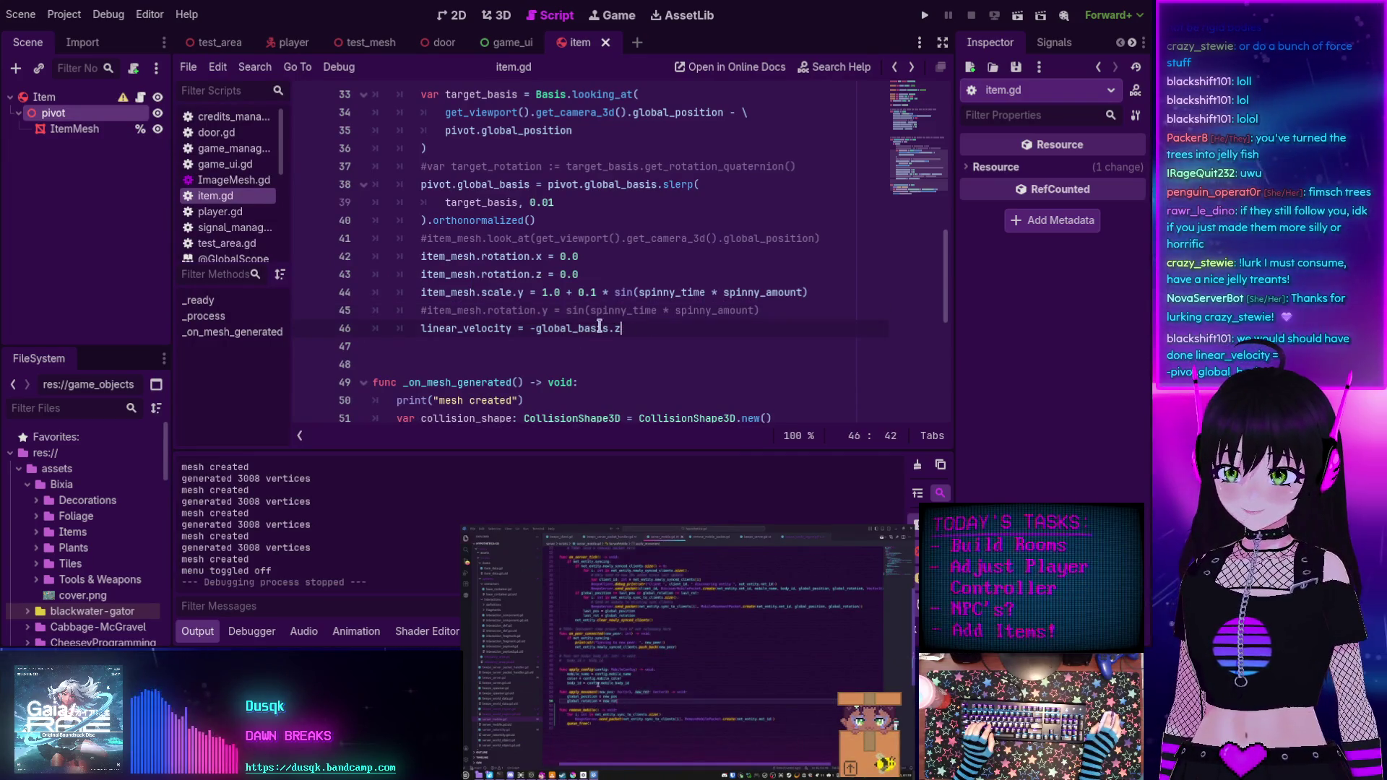
Change line 46 to use -pivot.global_basis.z, save, and run the project.
key(ctrl+shift+Left)
key(ctrl+shift+Left)
key(ctrl+shift+Left)
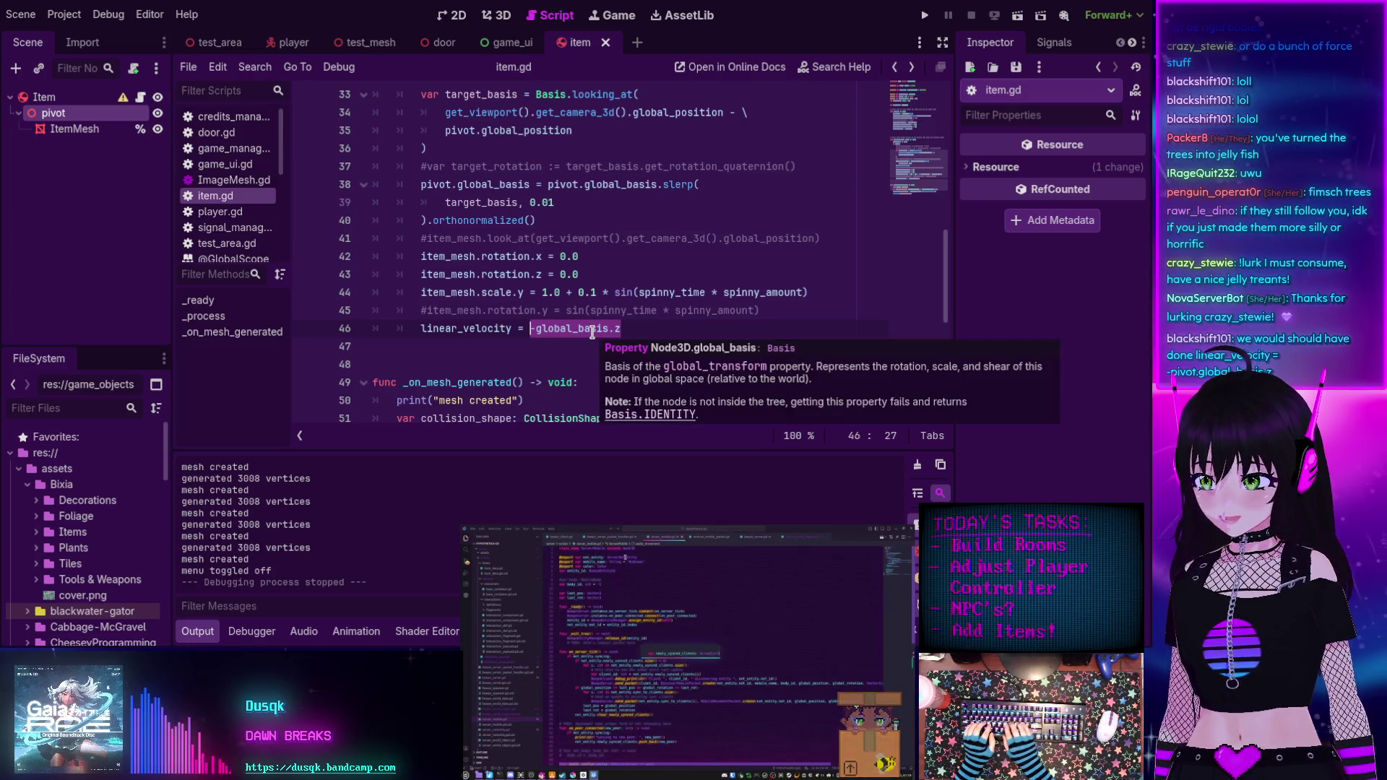
text(-pivo)
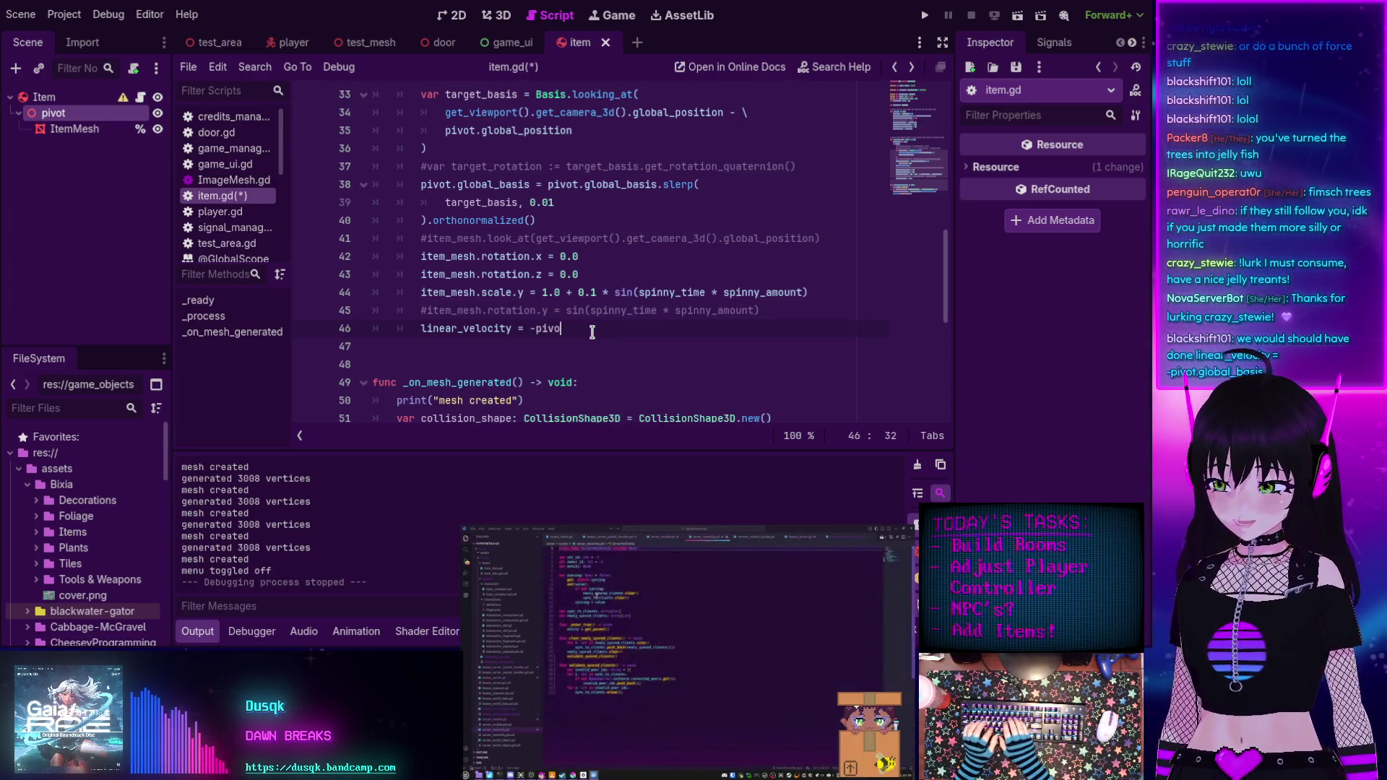
text(t.global_basis.)
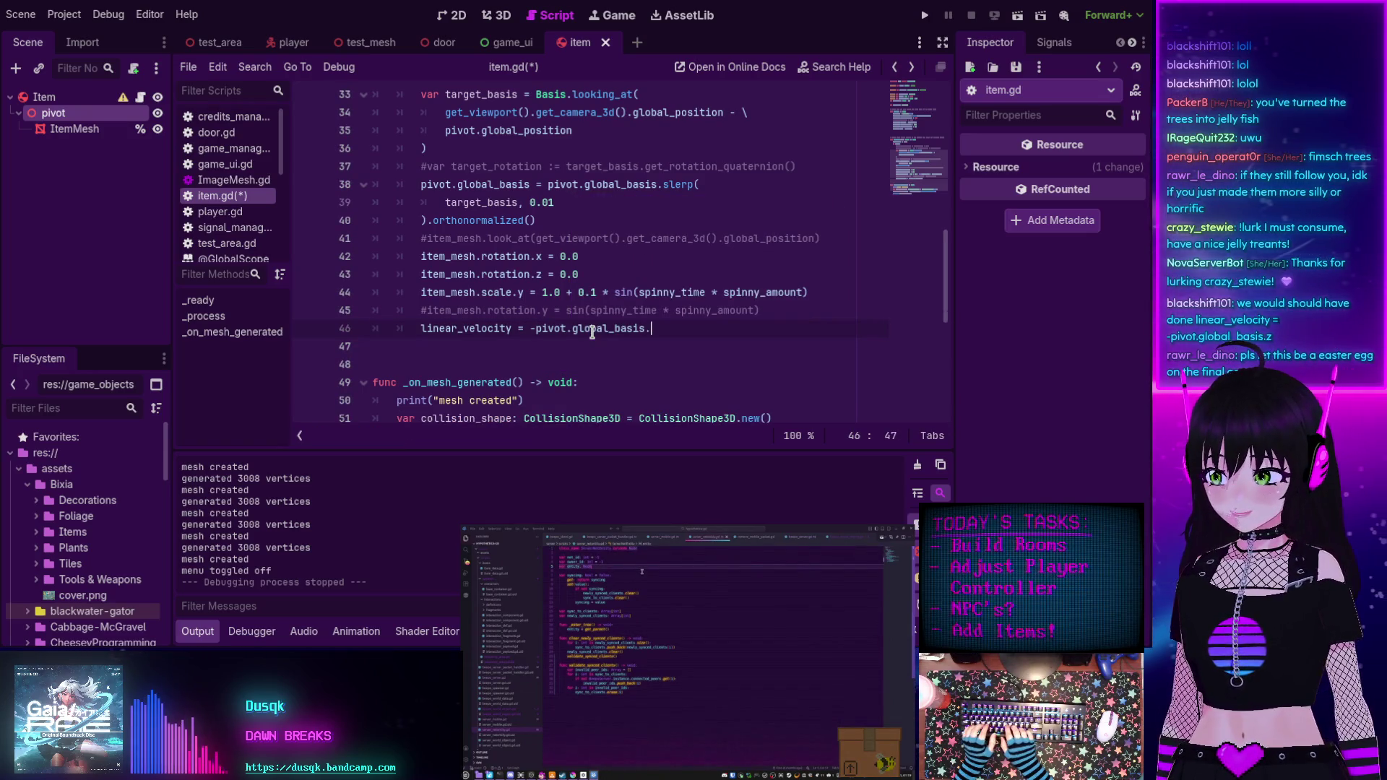
text(z)
key(ctrl+s)
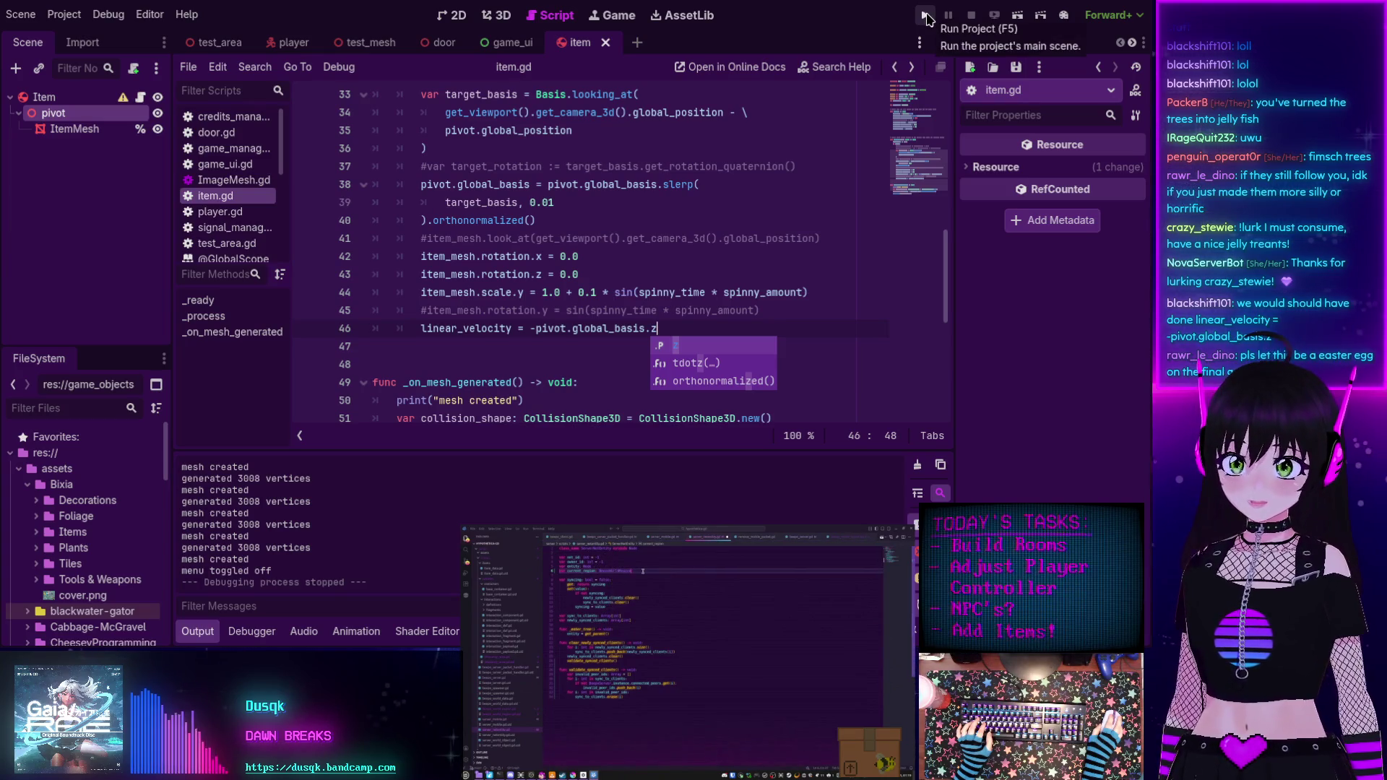
click(925, 15)
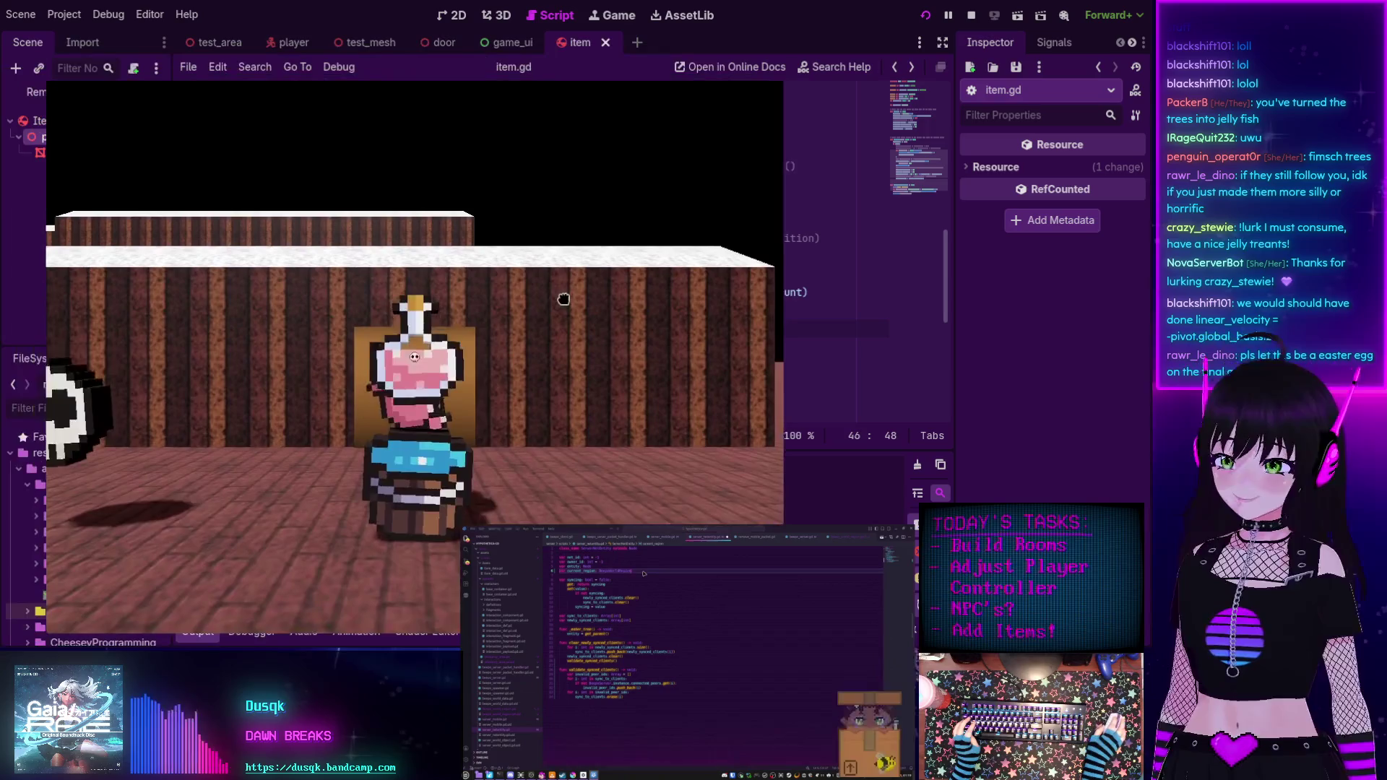
Look around at the trees in the running game, then stop the playtest with F8.
click(563, 299)
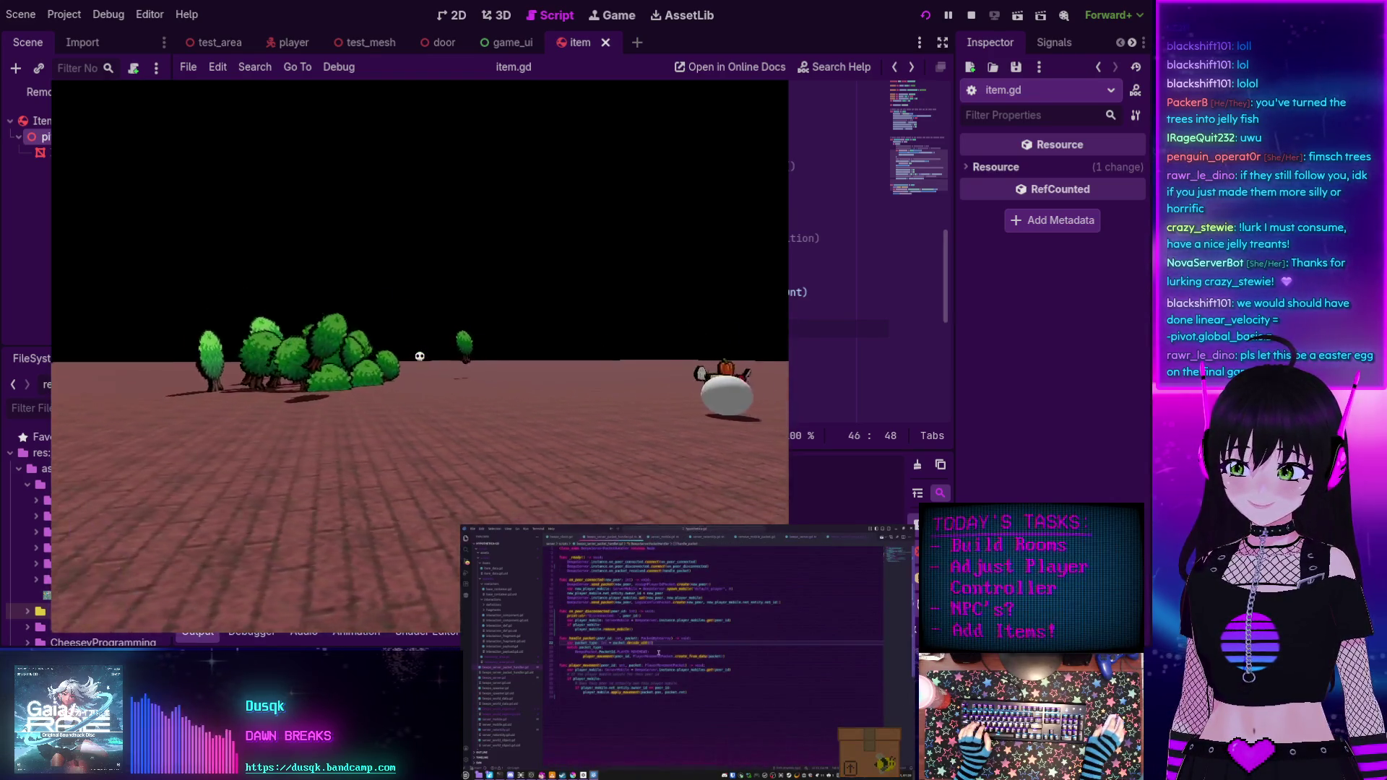
mouse_move(655, 638)
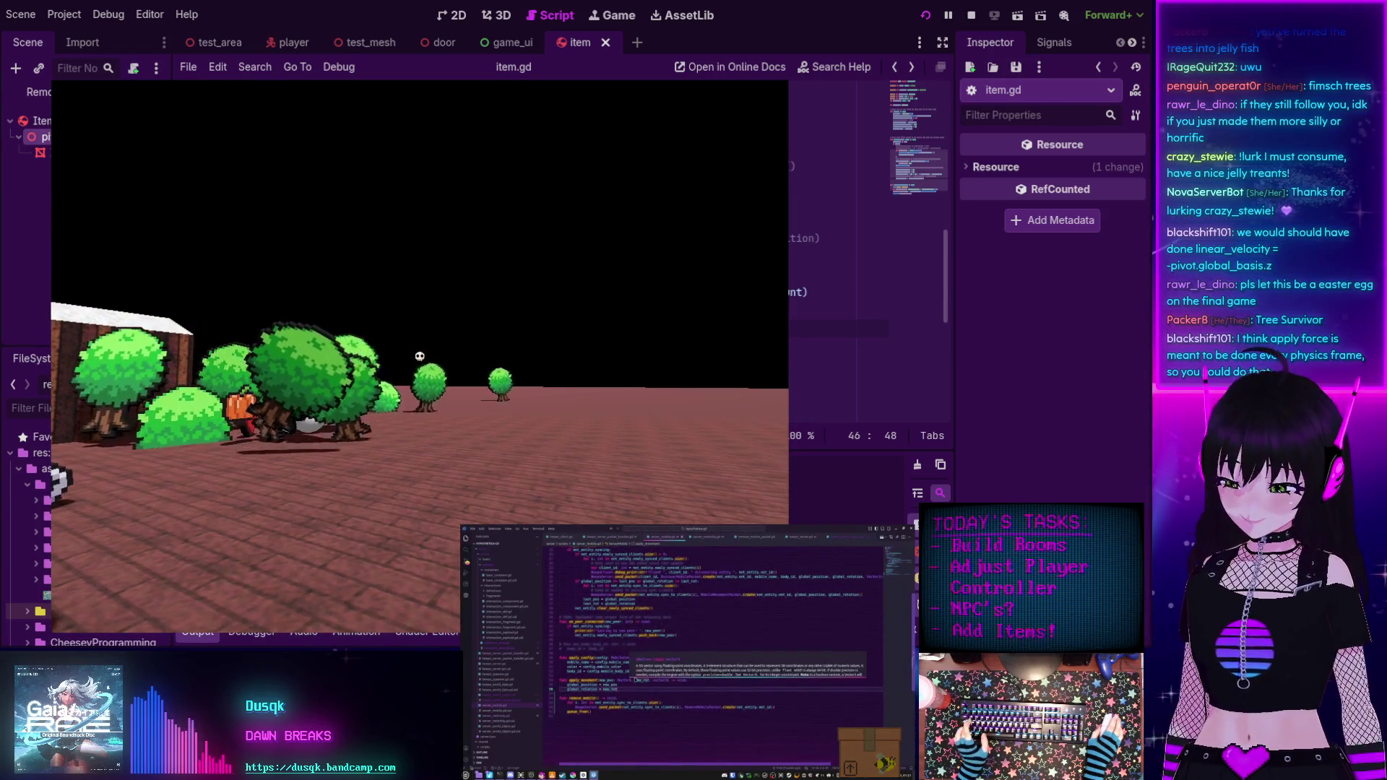
key(F8)
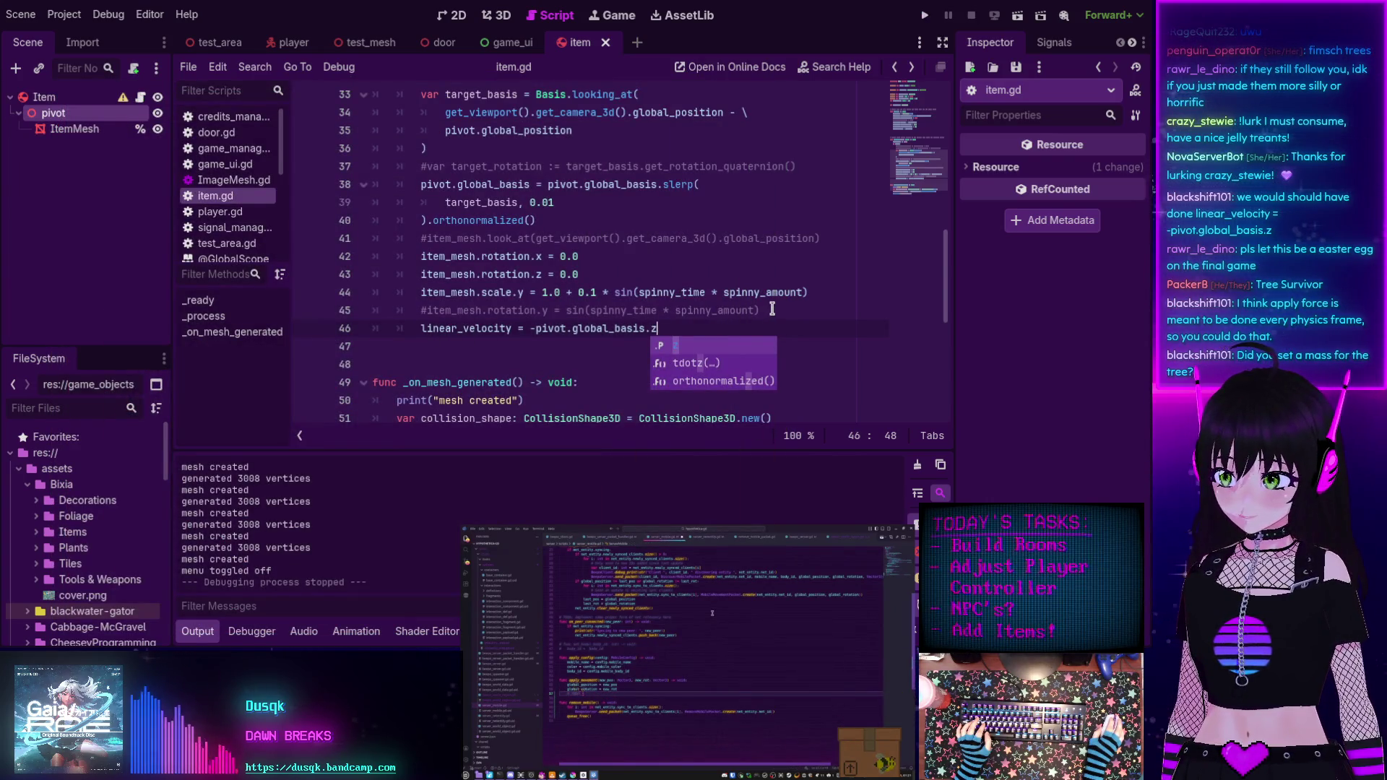
Inspect the Item node's Bounce property, then add a new line after line 45.
click(50, 100)
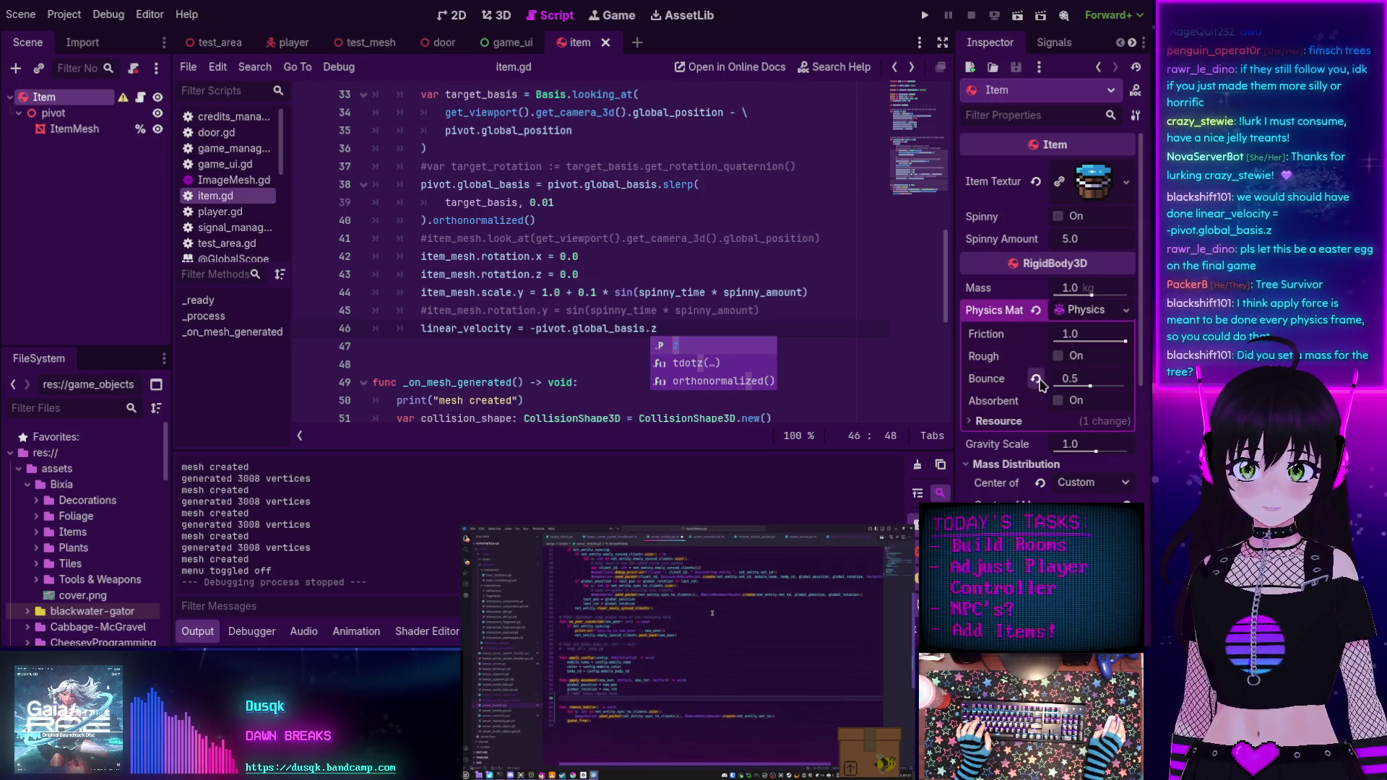
mouse_move(1036, 383)
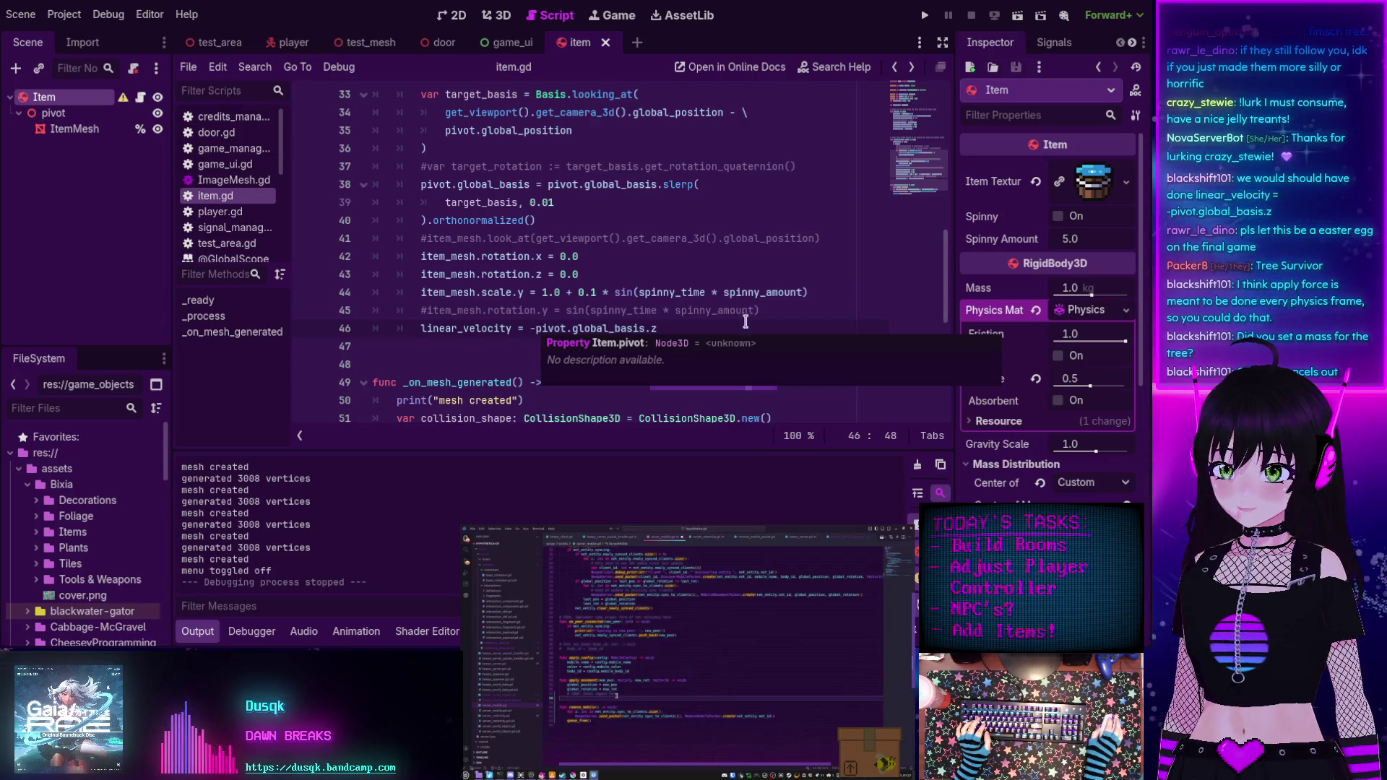
click(790, 311)
key(Return)
text(ap)
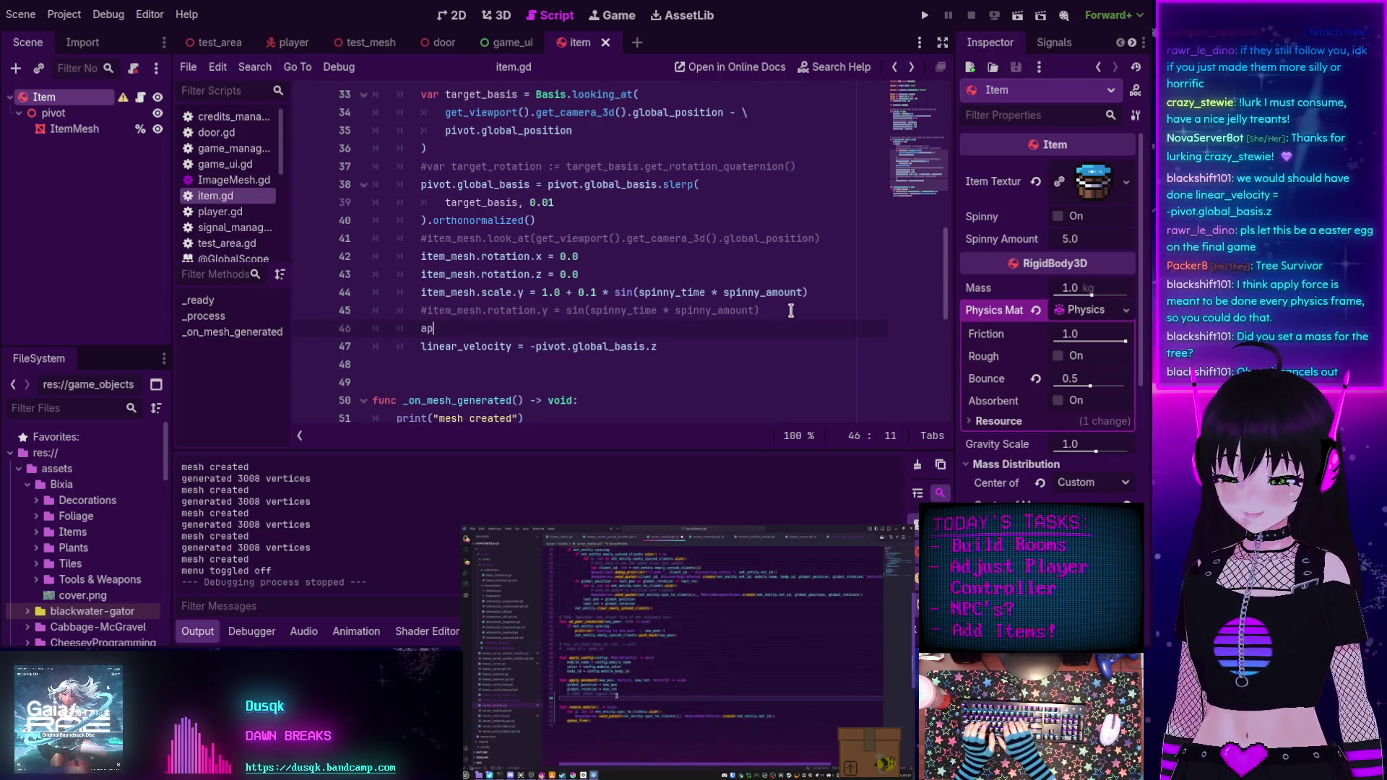
Add apply_force(-pivot.global_basis.z), comment out the linear_velocity line, and run the game.
text(ply)
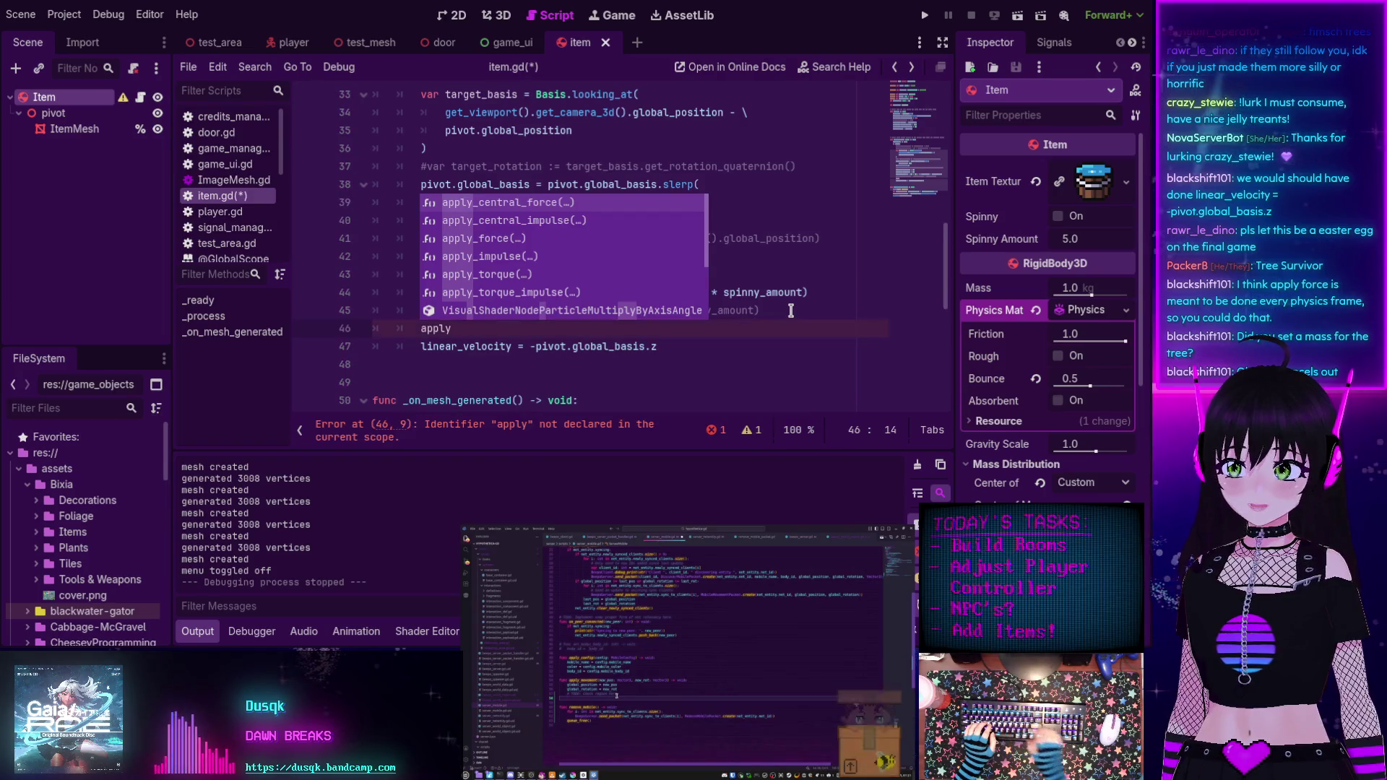
key(Down)
key(Down)
key(Return)
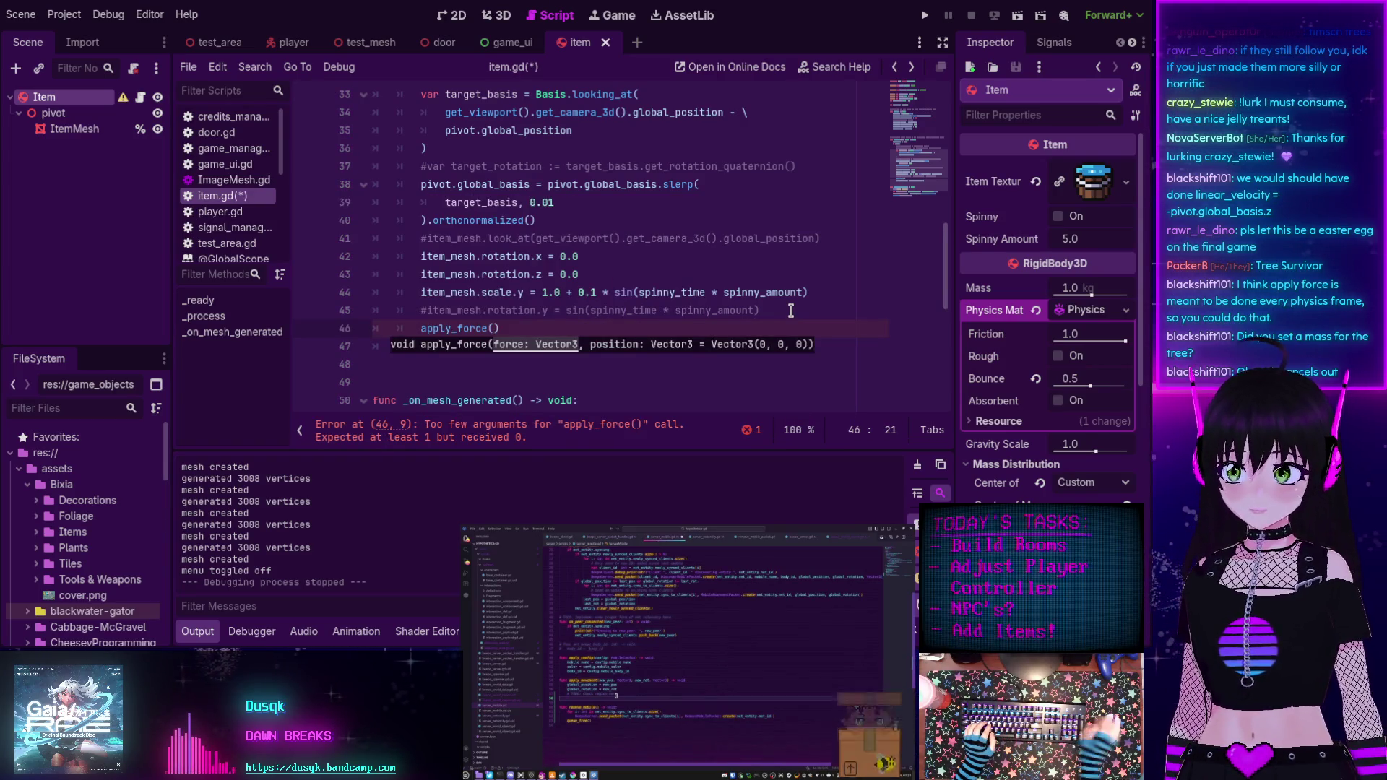
click(606, 292)
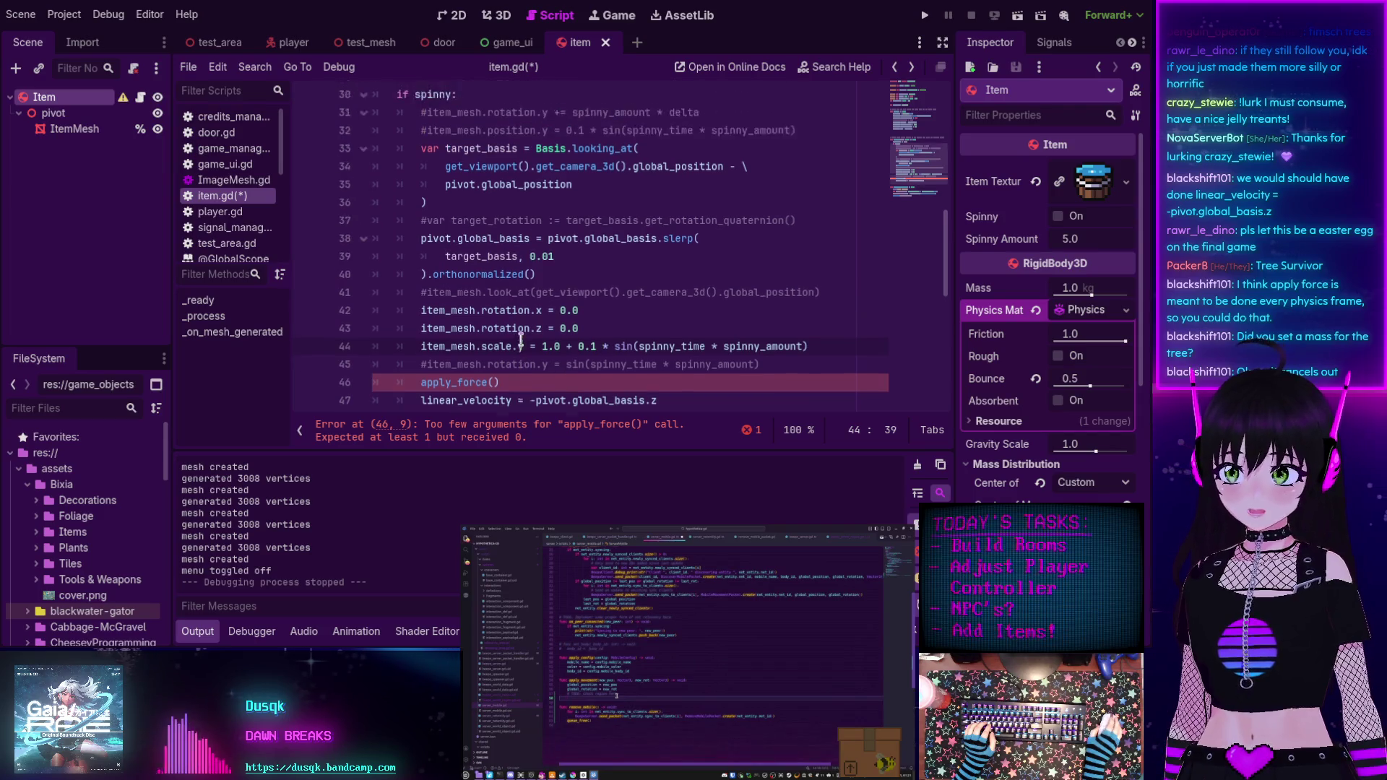
click(531, 346)
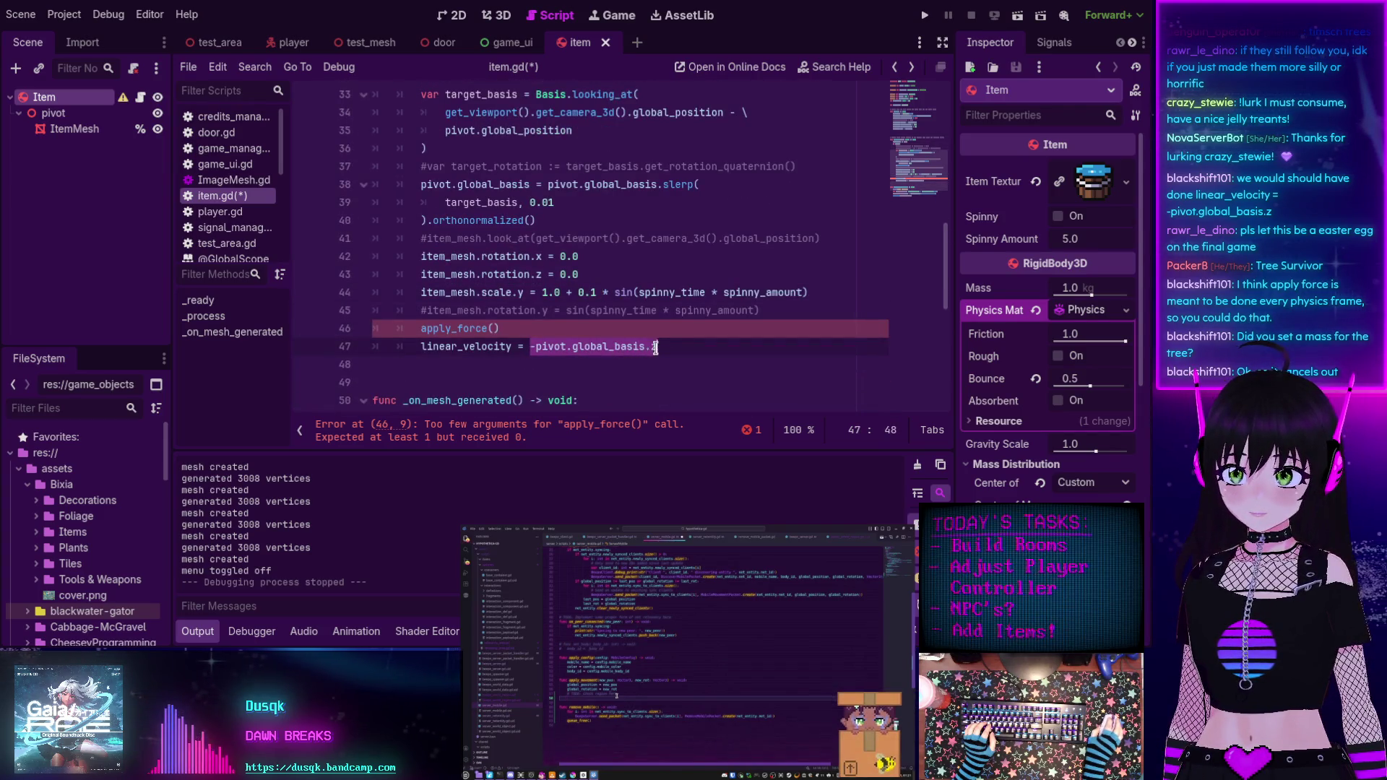
click(498, 329)
text(-pivot.global_basis.z)
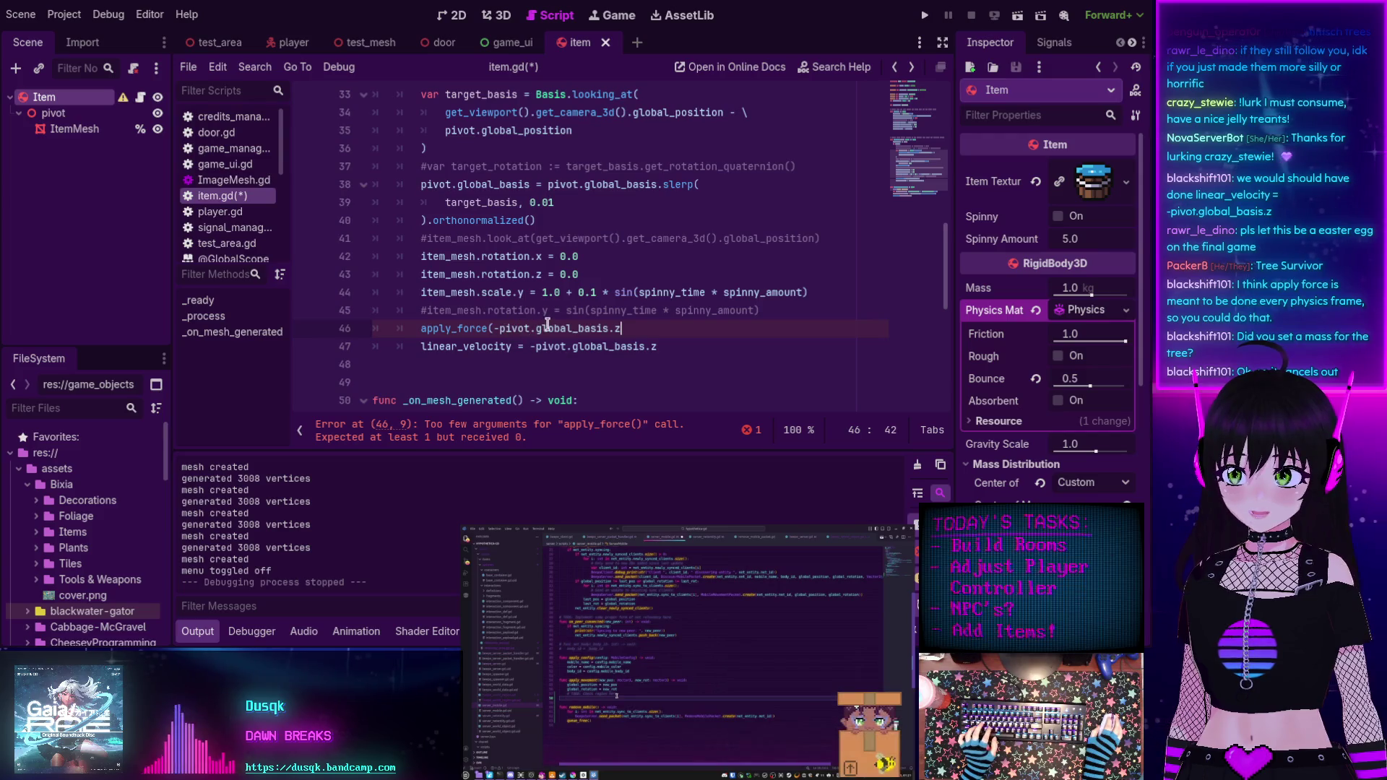
click(465, 340)
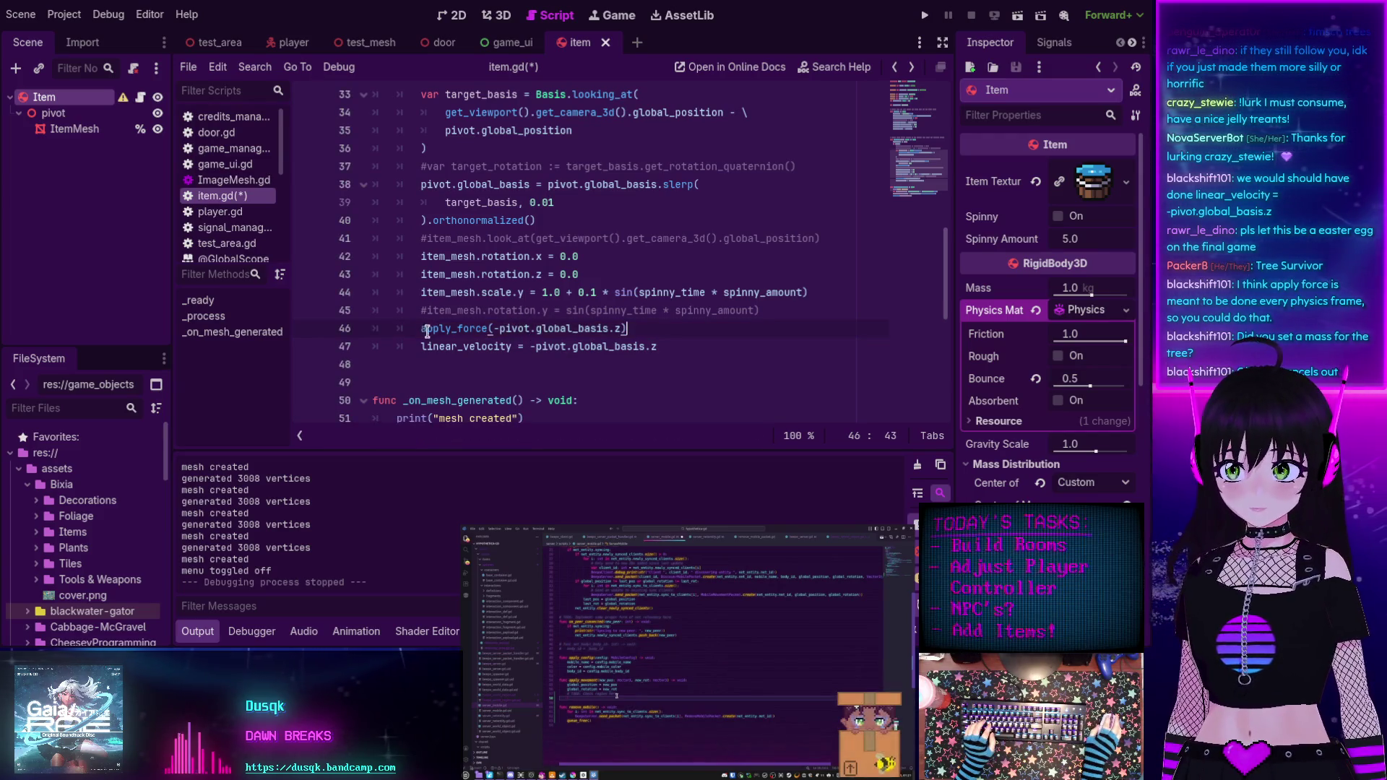
key(ctrl+k)
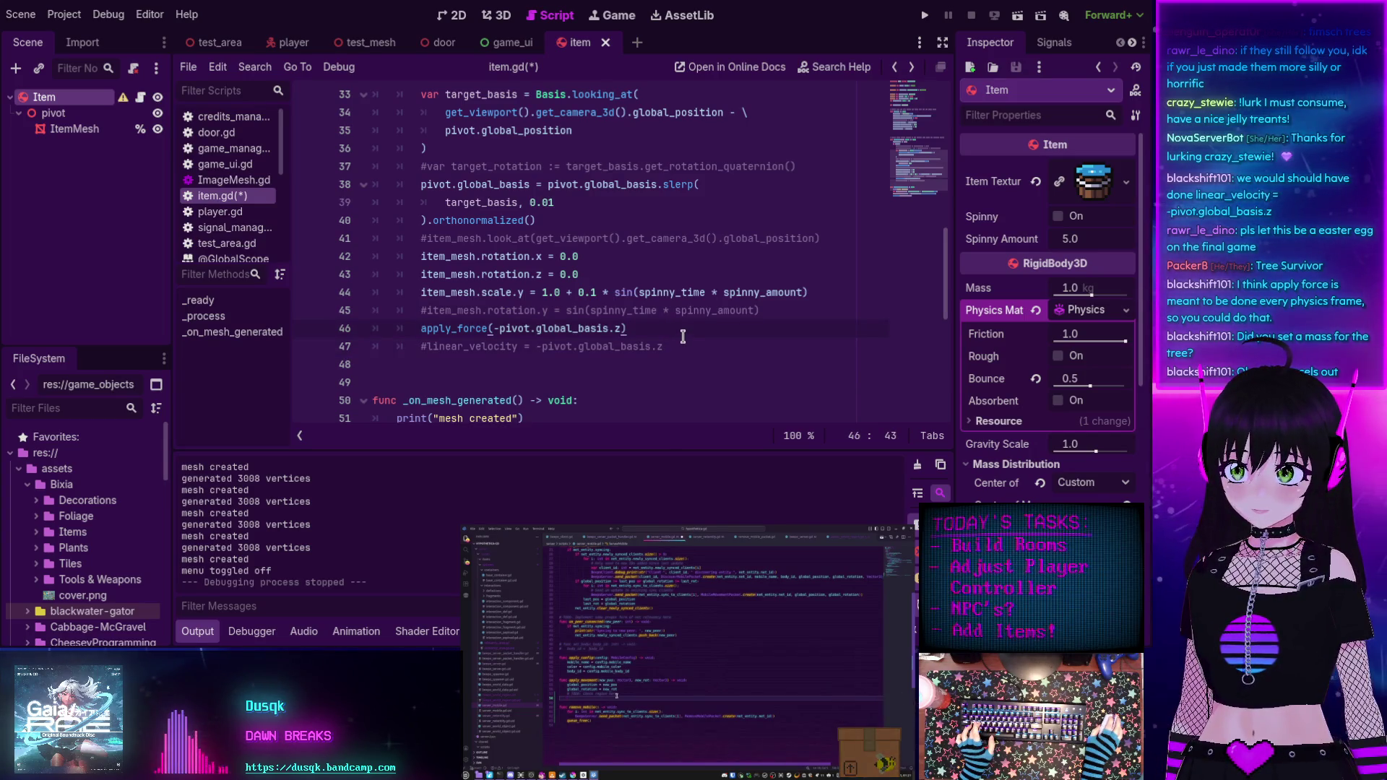
key(F5)
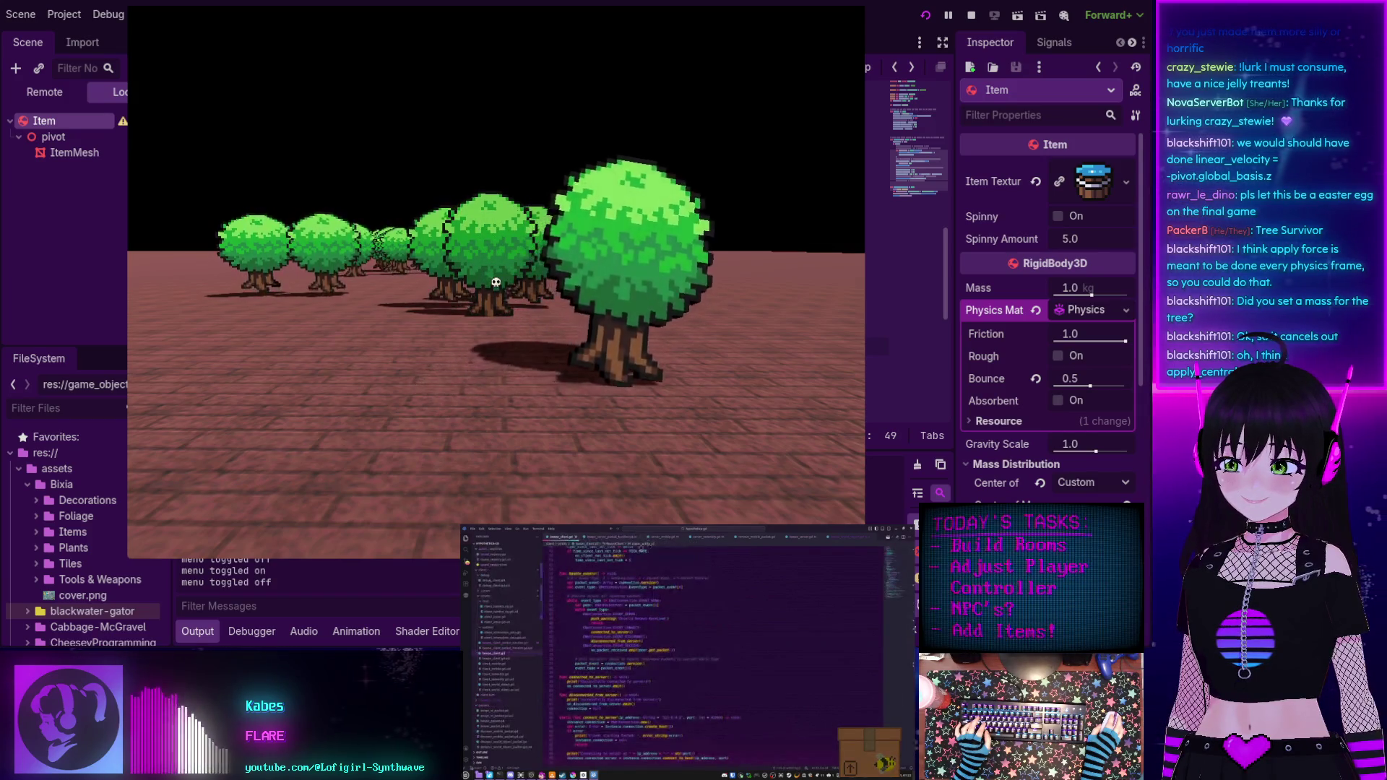
Walk toward and away from the trees in-game, then stop the test run.
key(w)
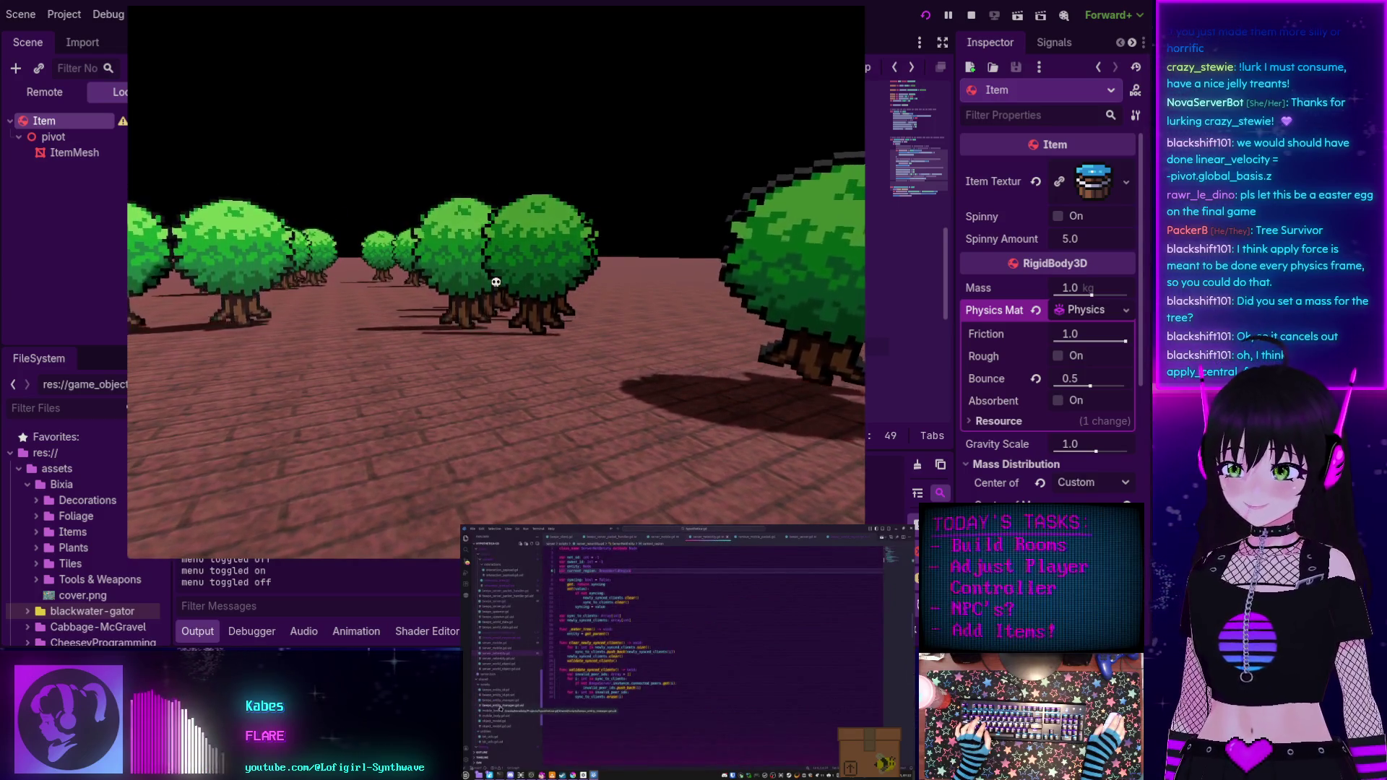
key(s)
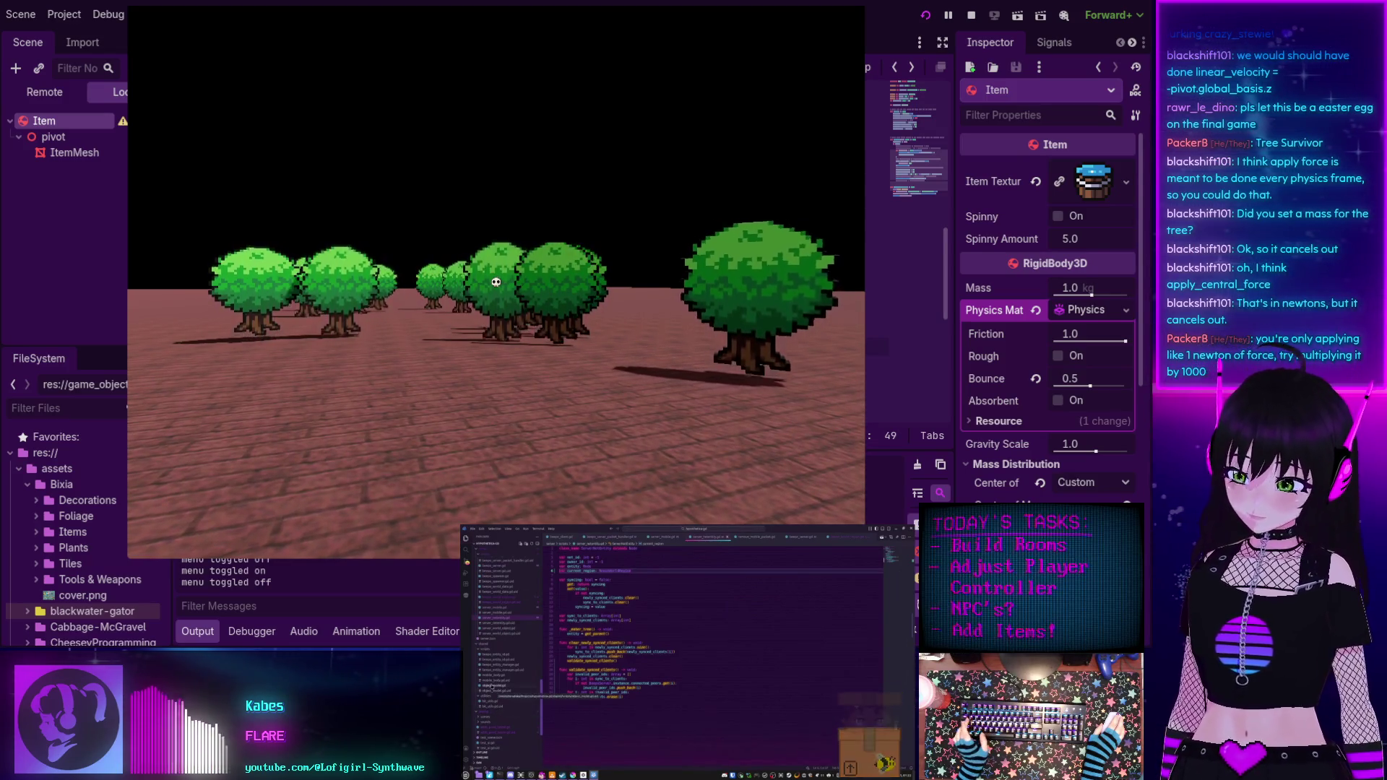
key(F8)
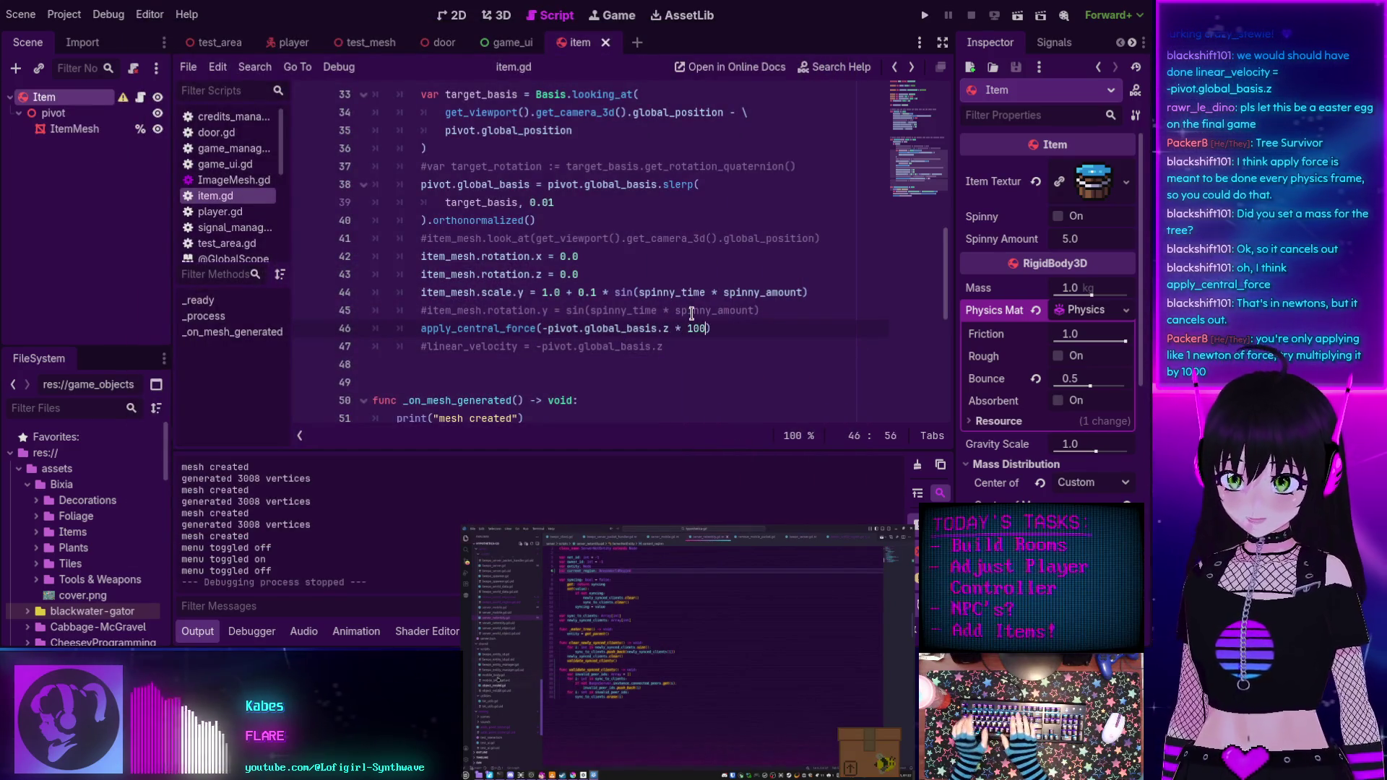
Playtest the 1000 force multiplier, lower it to 100, and playtest again.
key(F5)
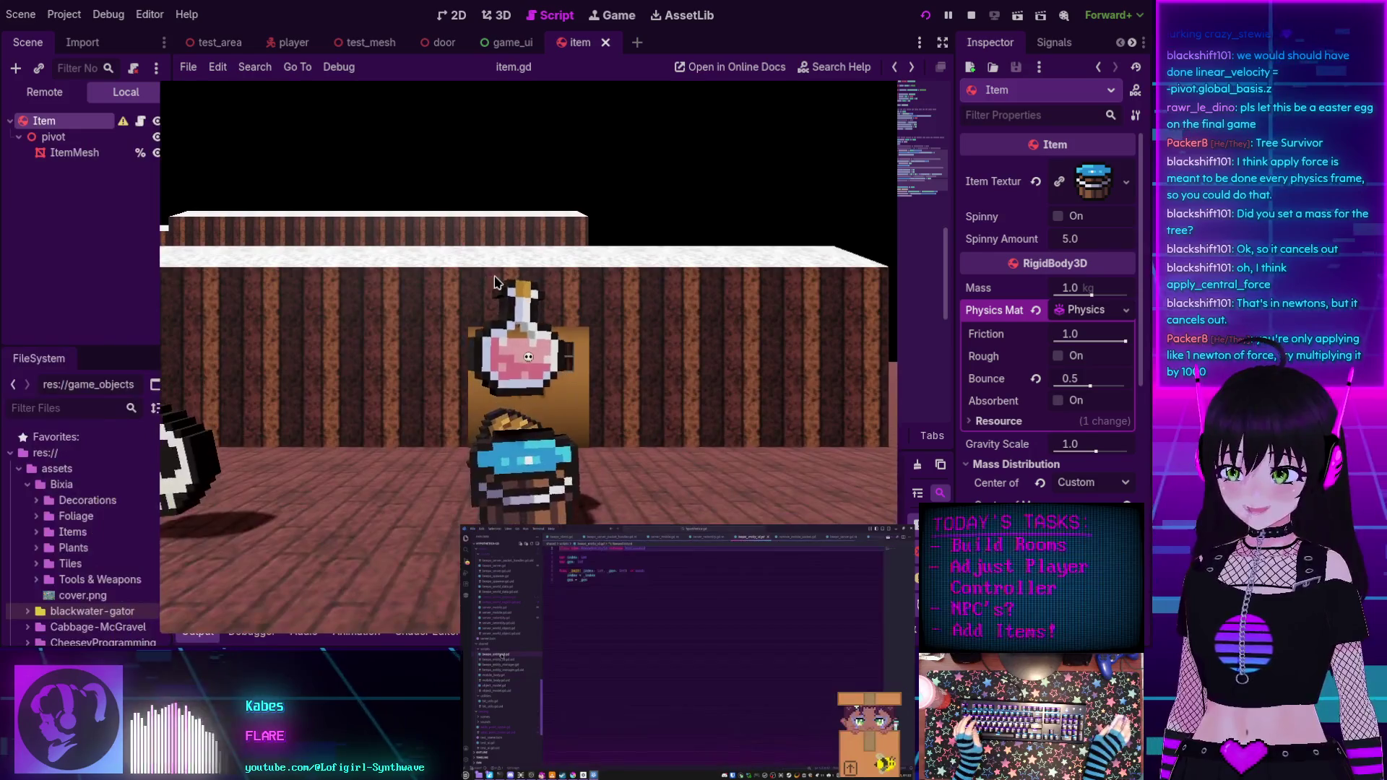
click(484, 278)
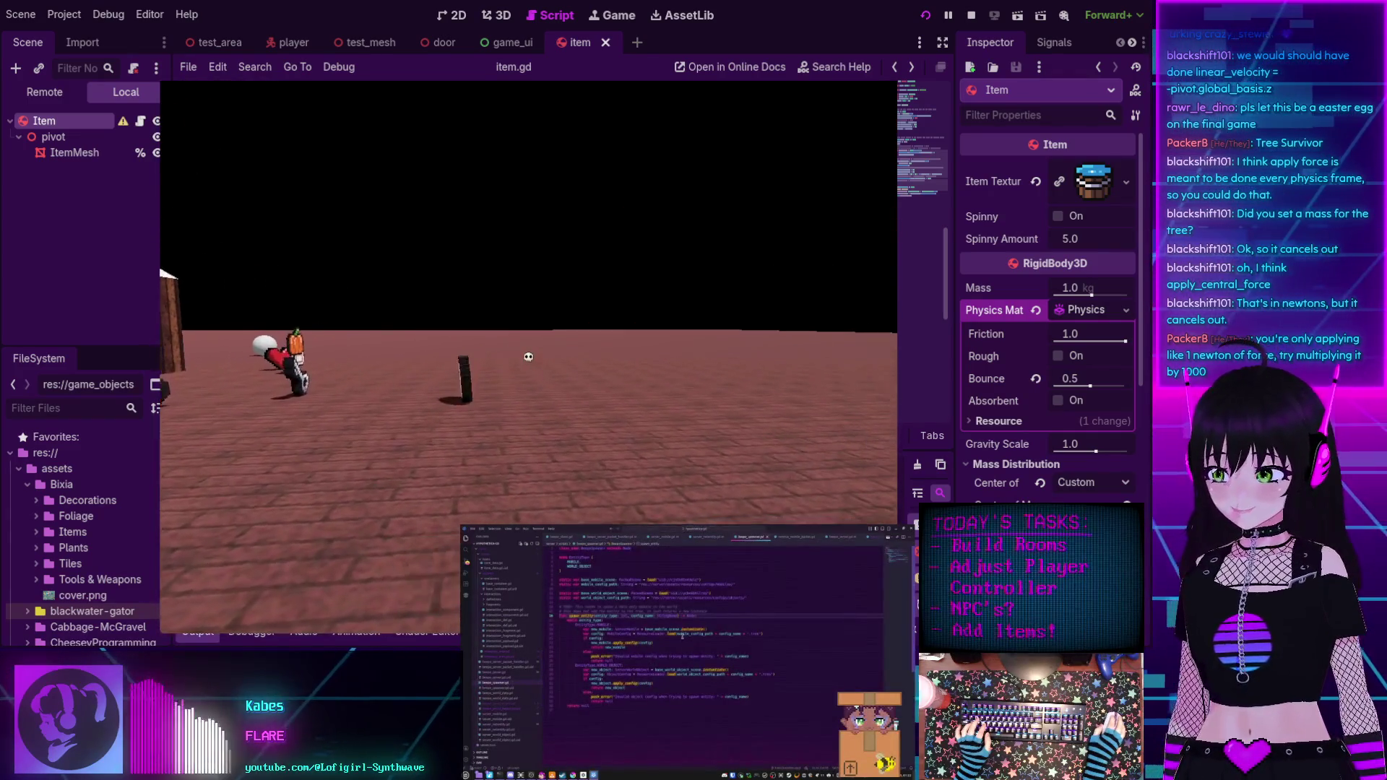
key(F8)
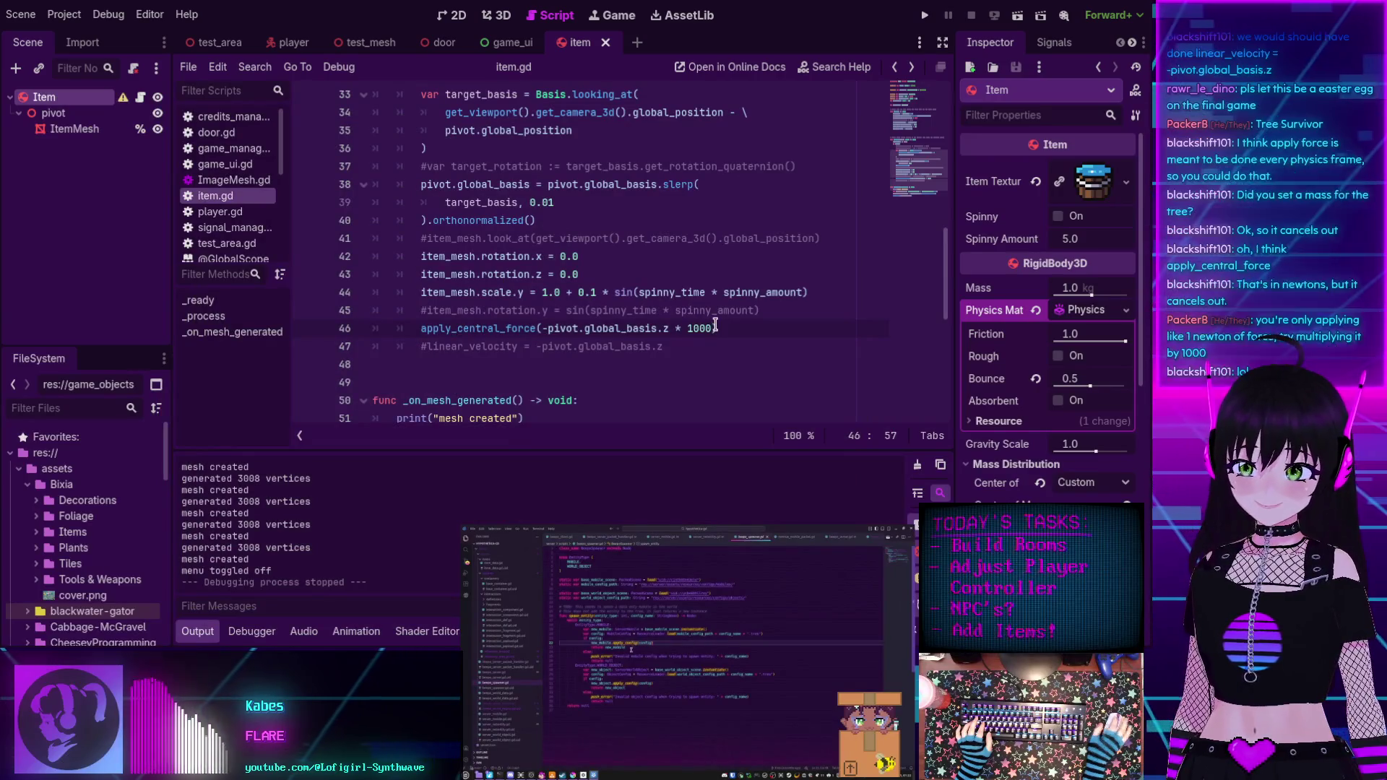
key(BackSpace)
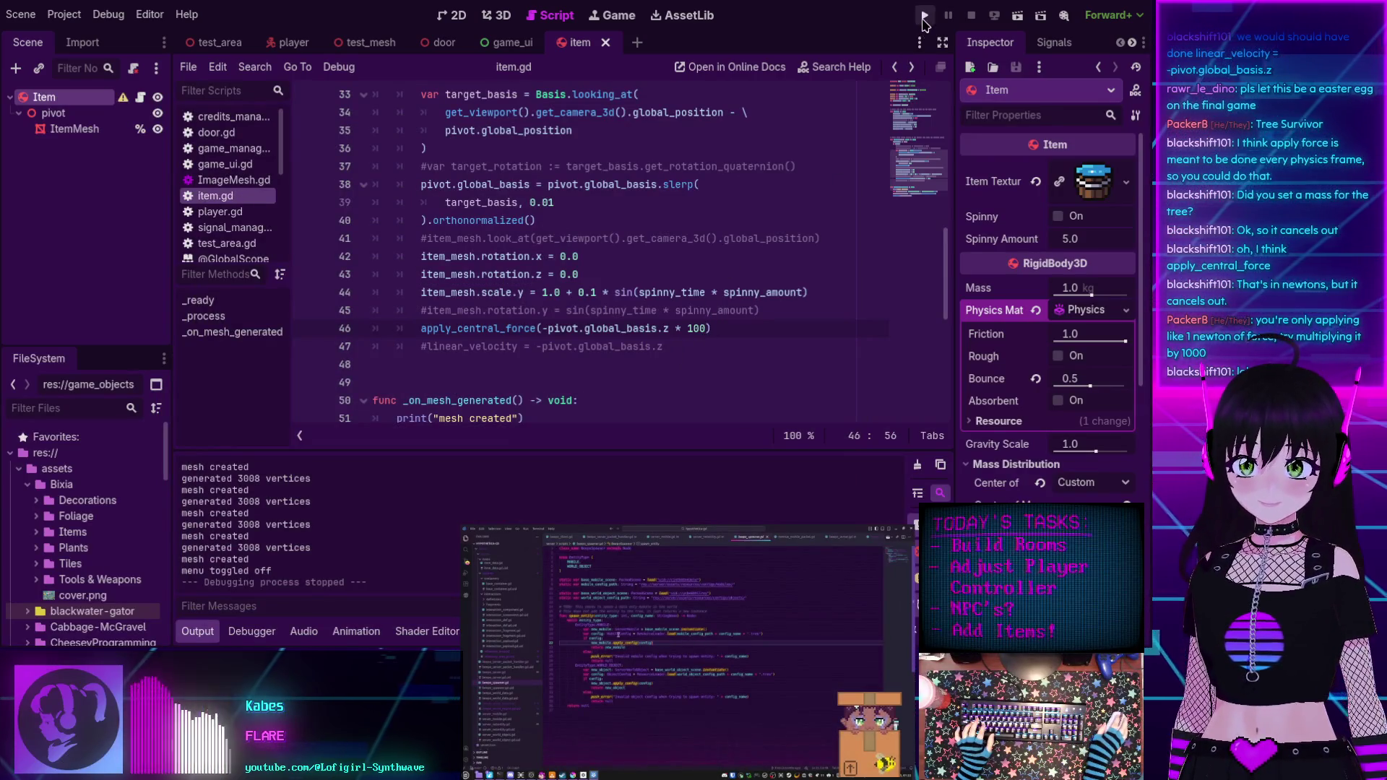
click(924, 15)
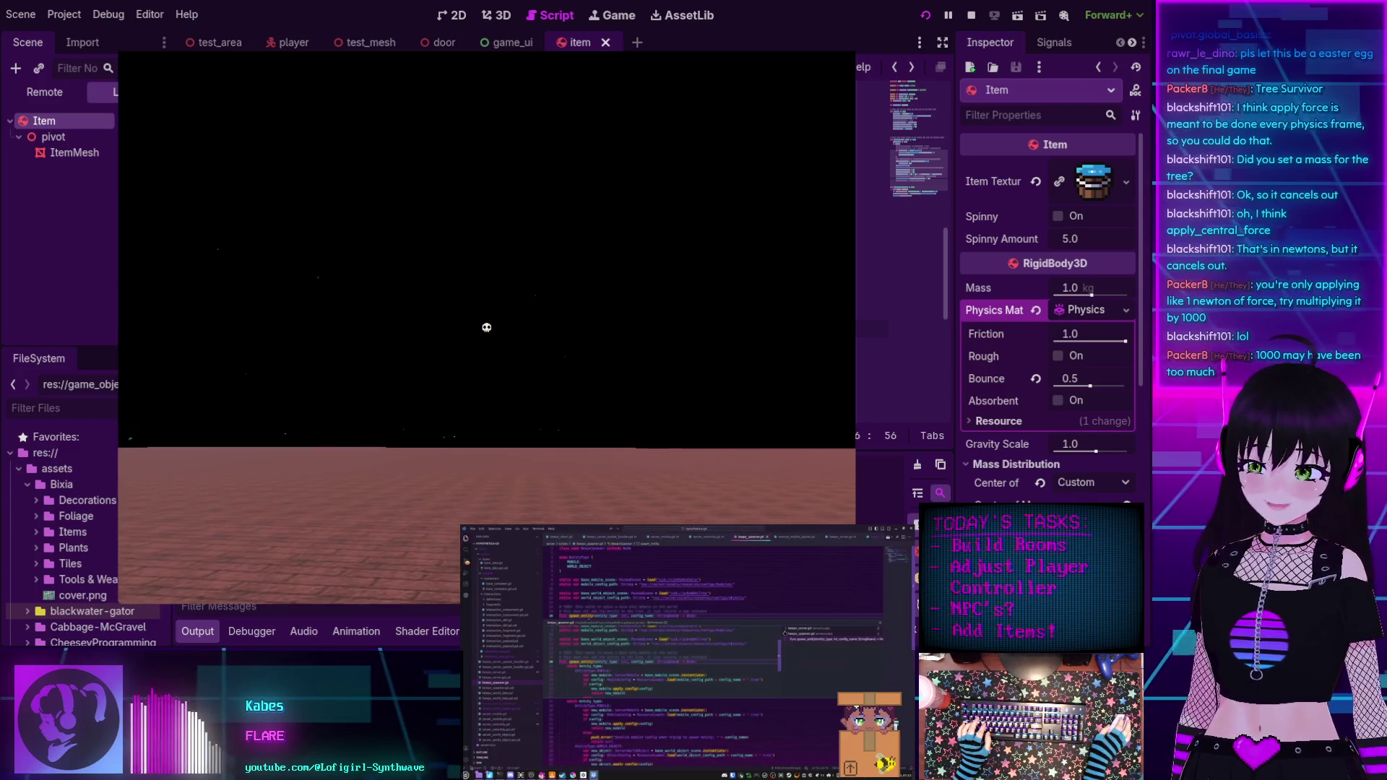
key(F8)
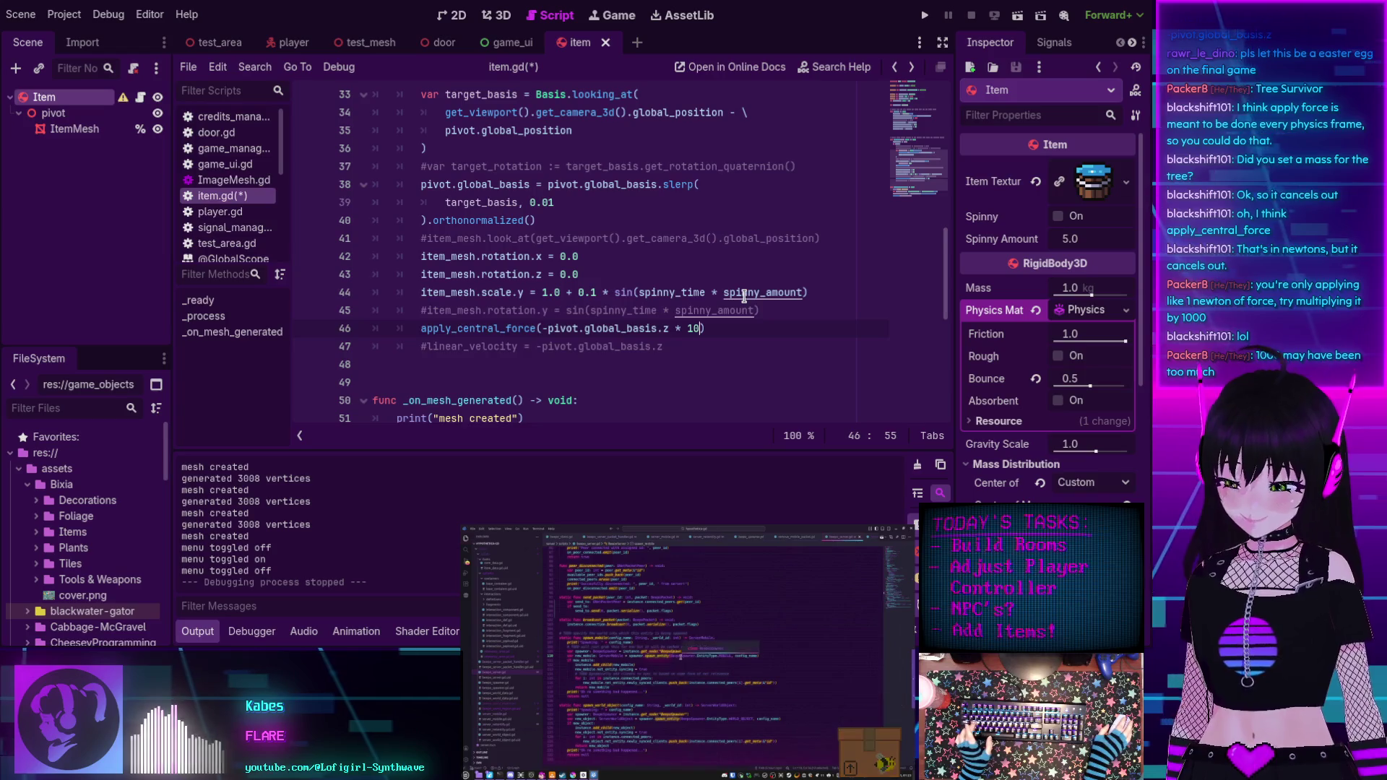
Save item.gd, run the game with multiplier 10, watch the tumbling trees, then stop.
key(ctrl+s)
click(924, 15)
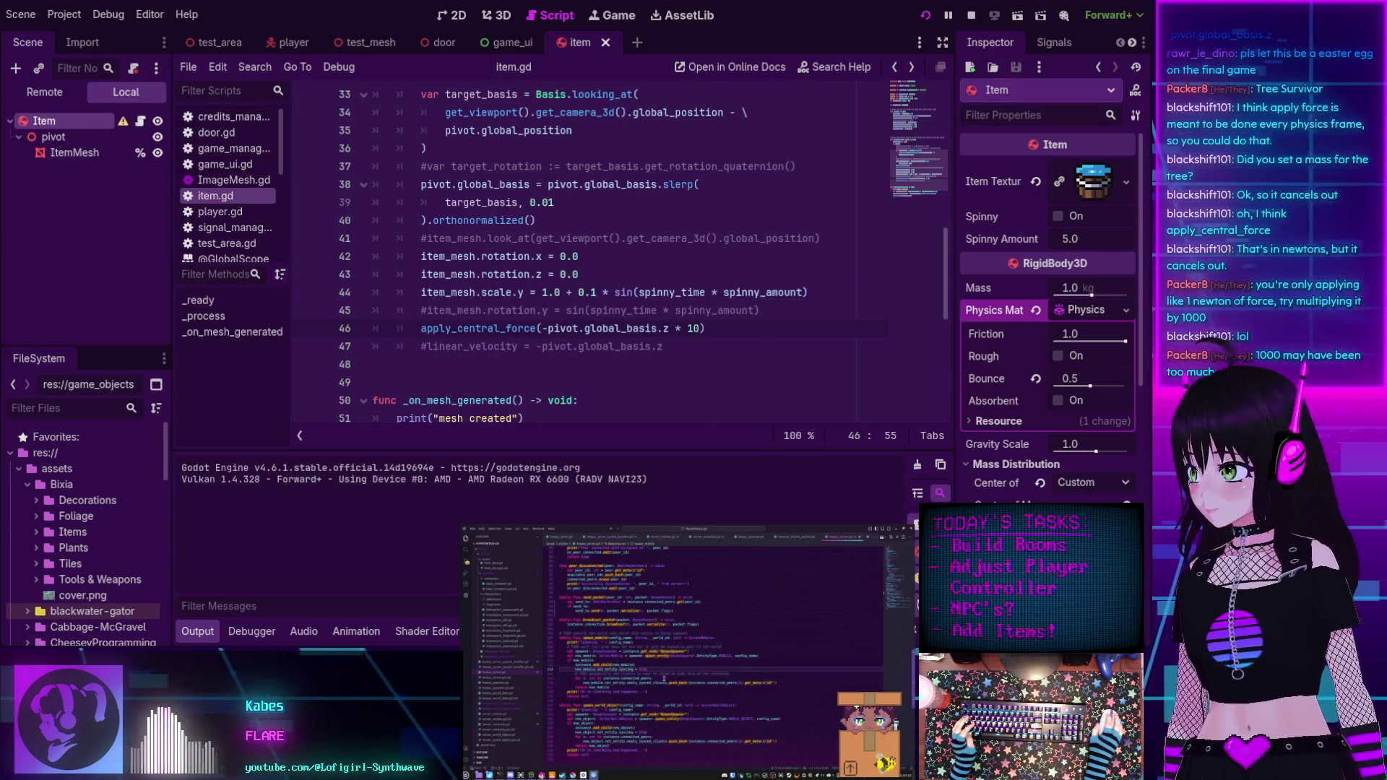
key(Escape)
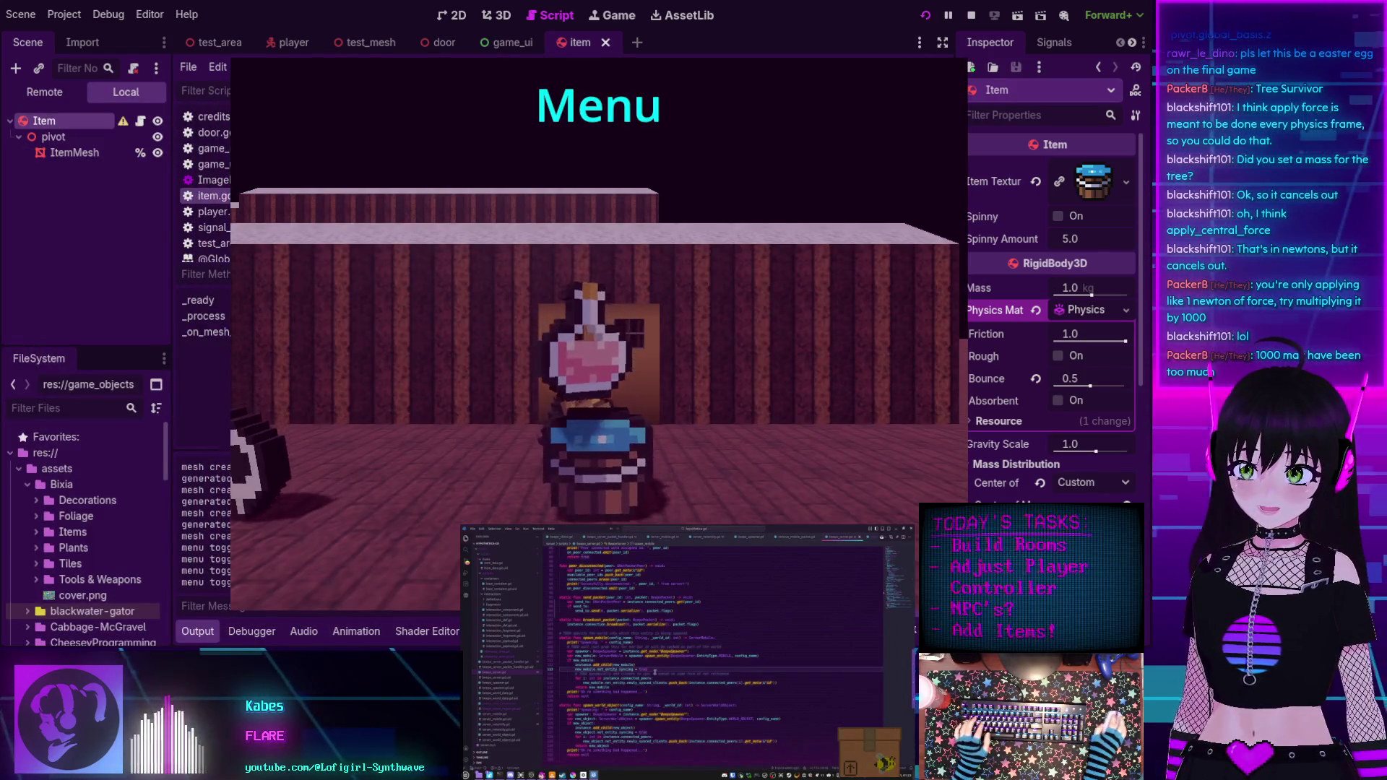
key(Escape)
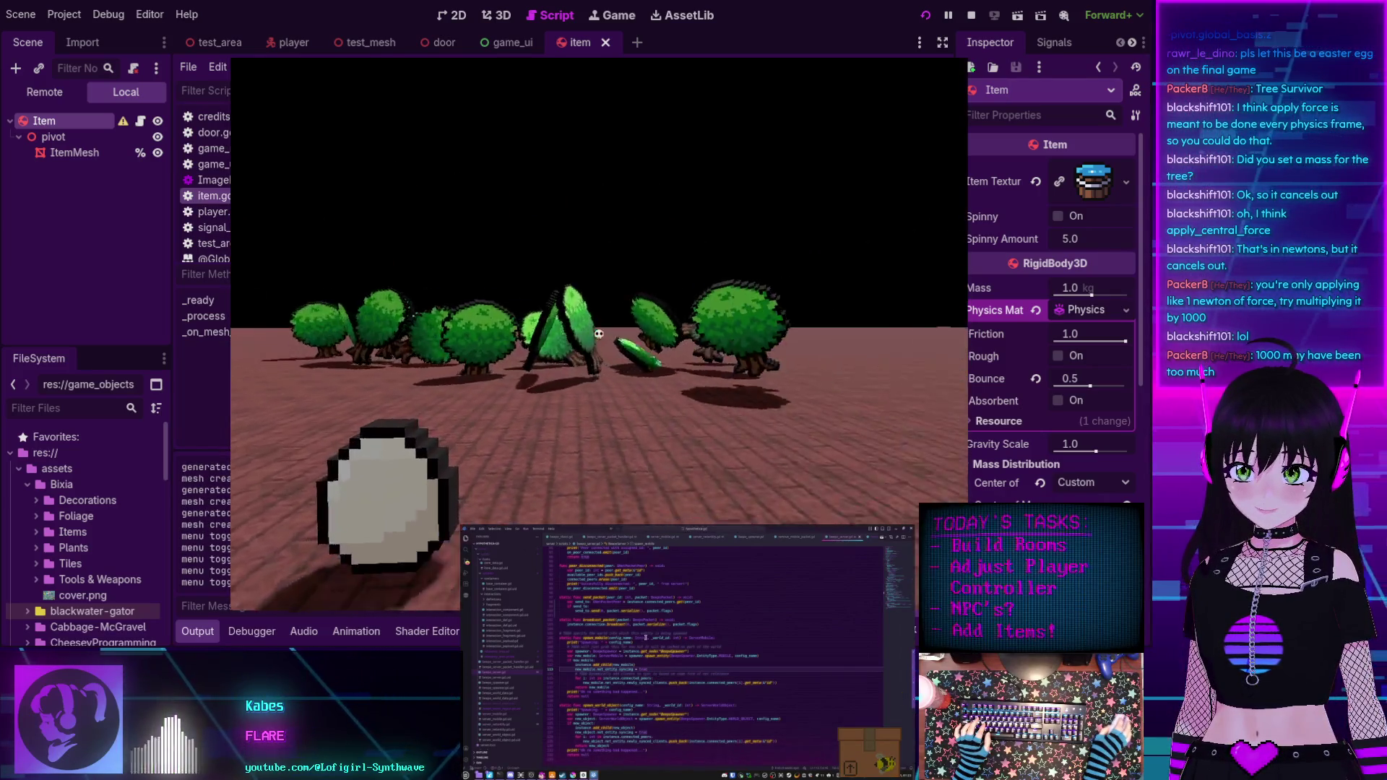
click(599, 333)
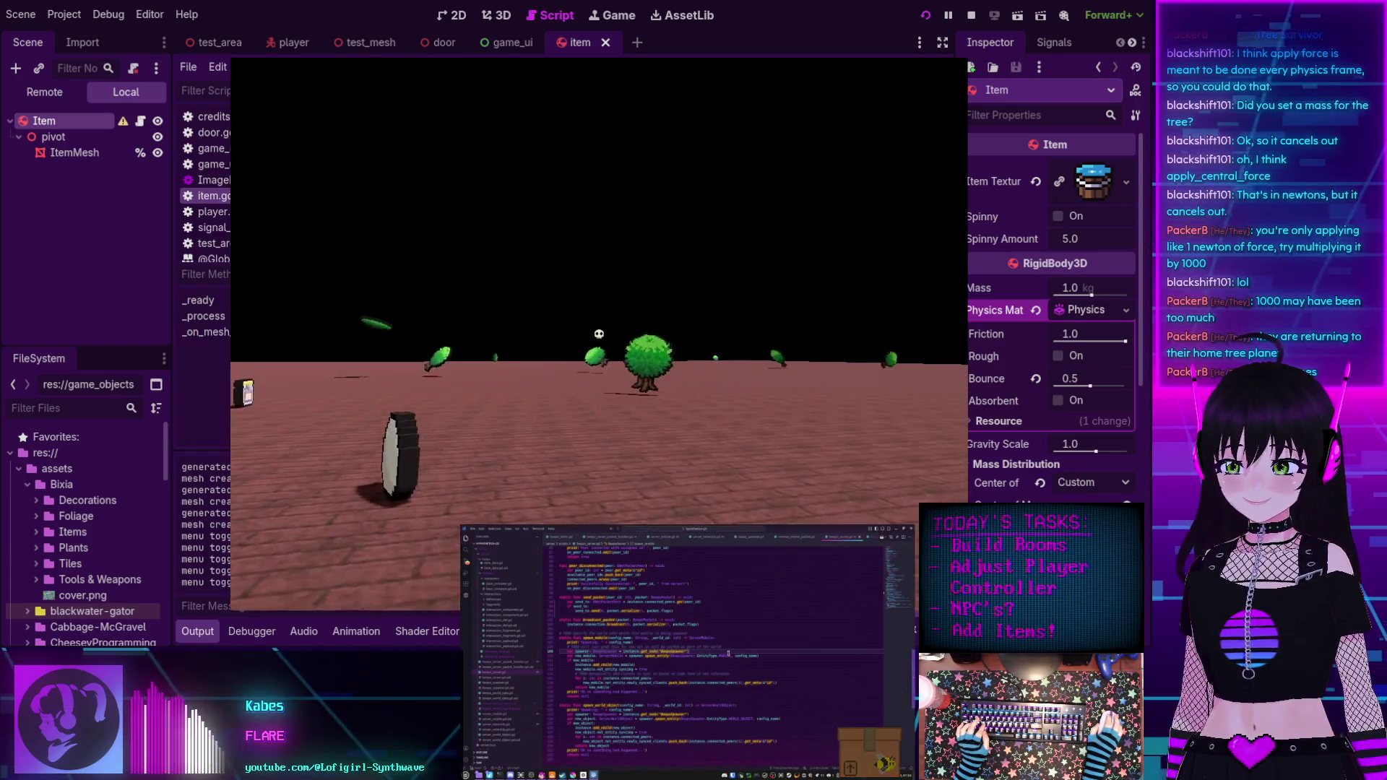
key(F8)
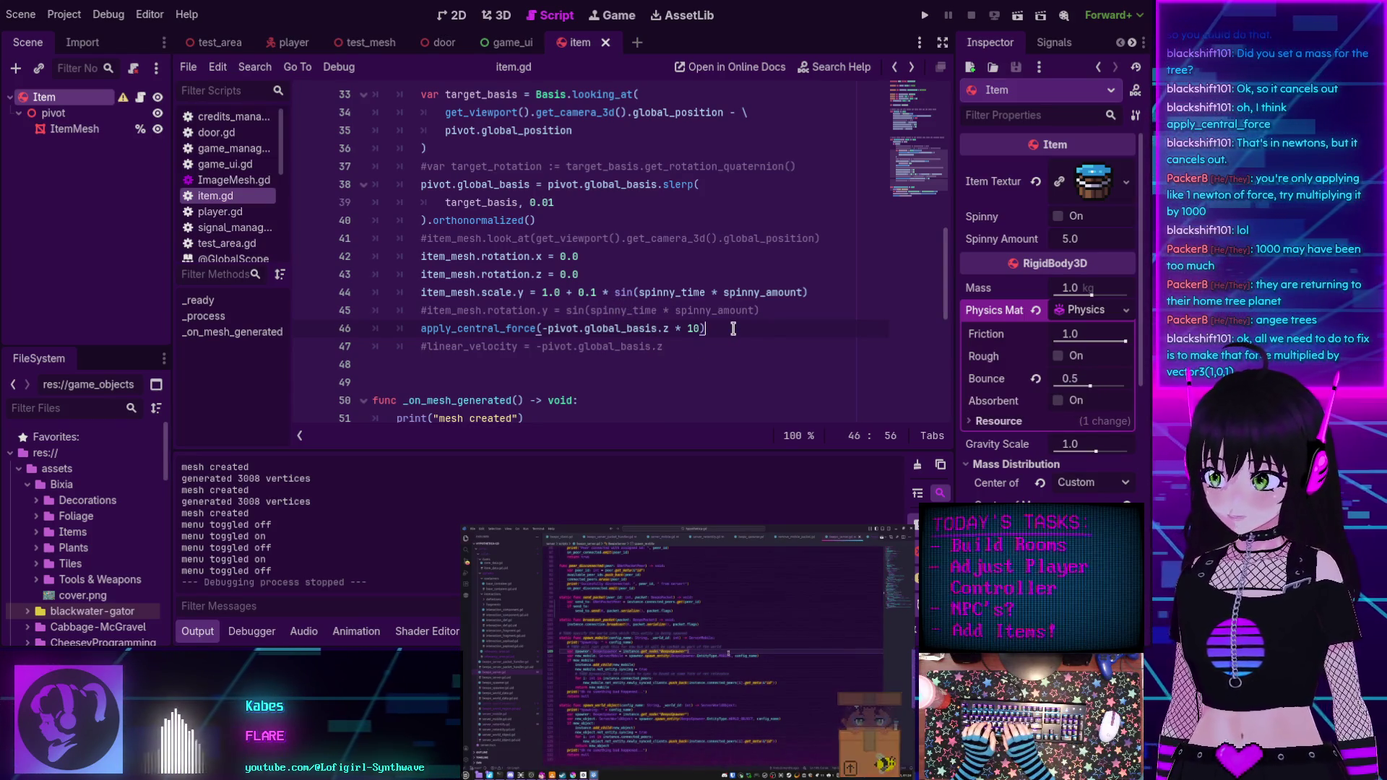
Multiply the force by Vector3(1,0,1) inside apply_central_force and save item.gd.
text(* )
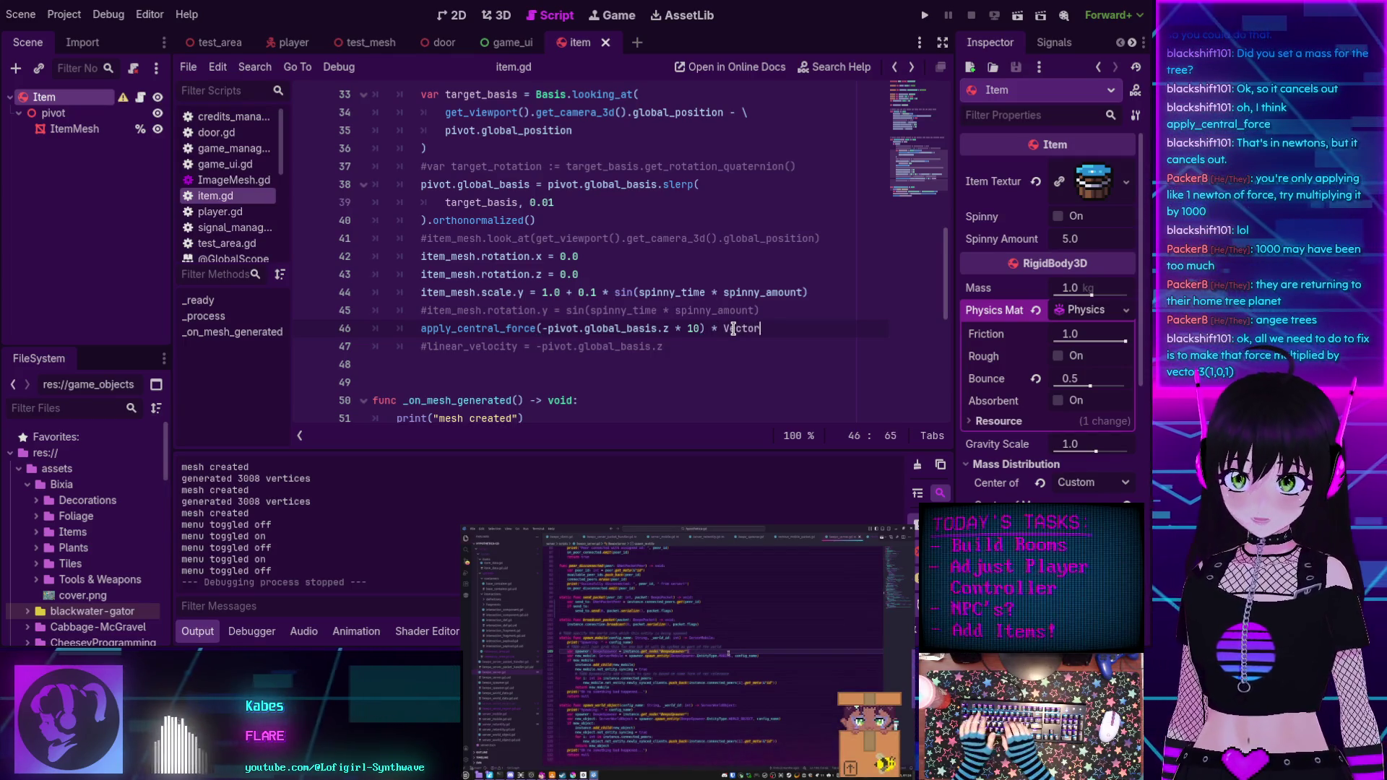
text(3)
key(Return)
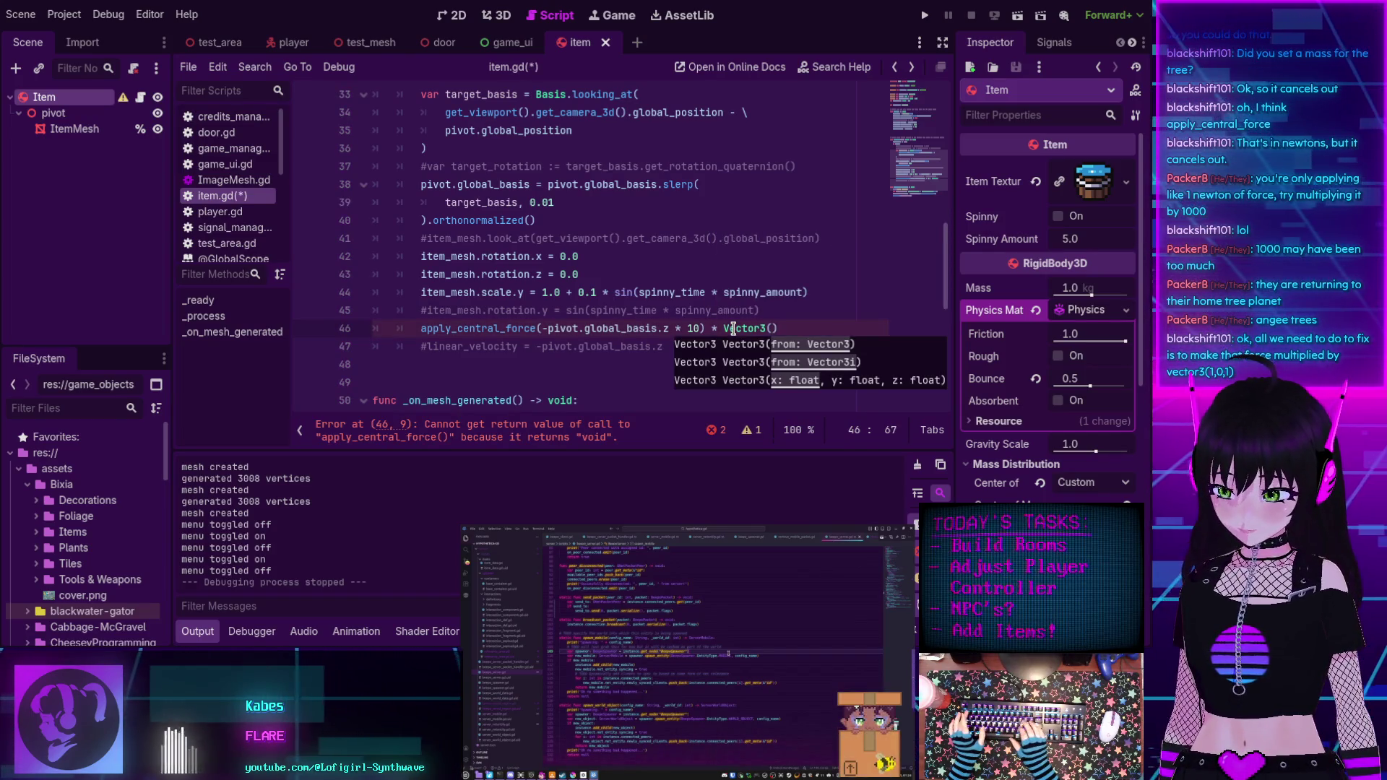
text(1,0,1)
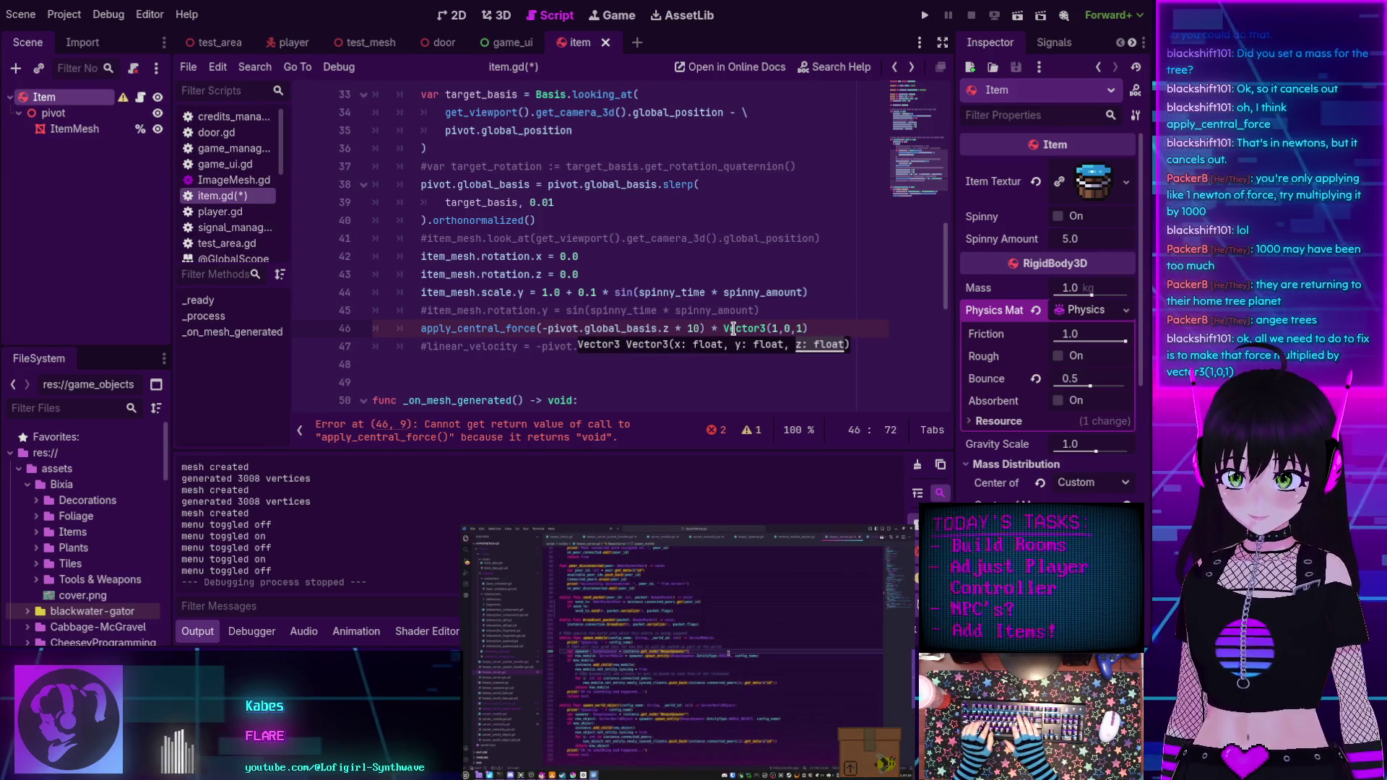
text())
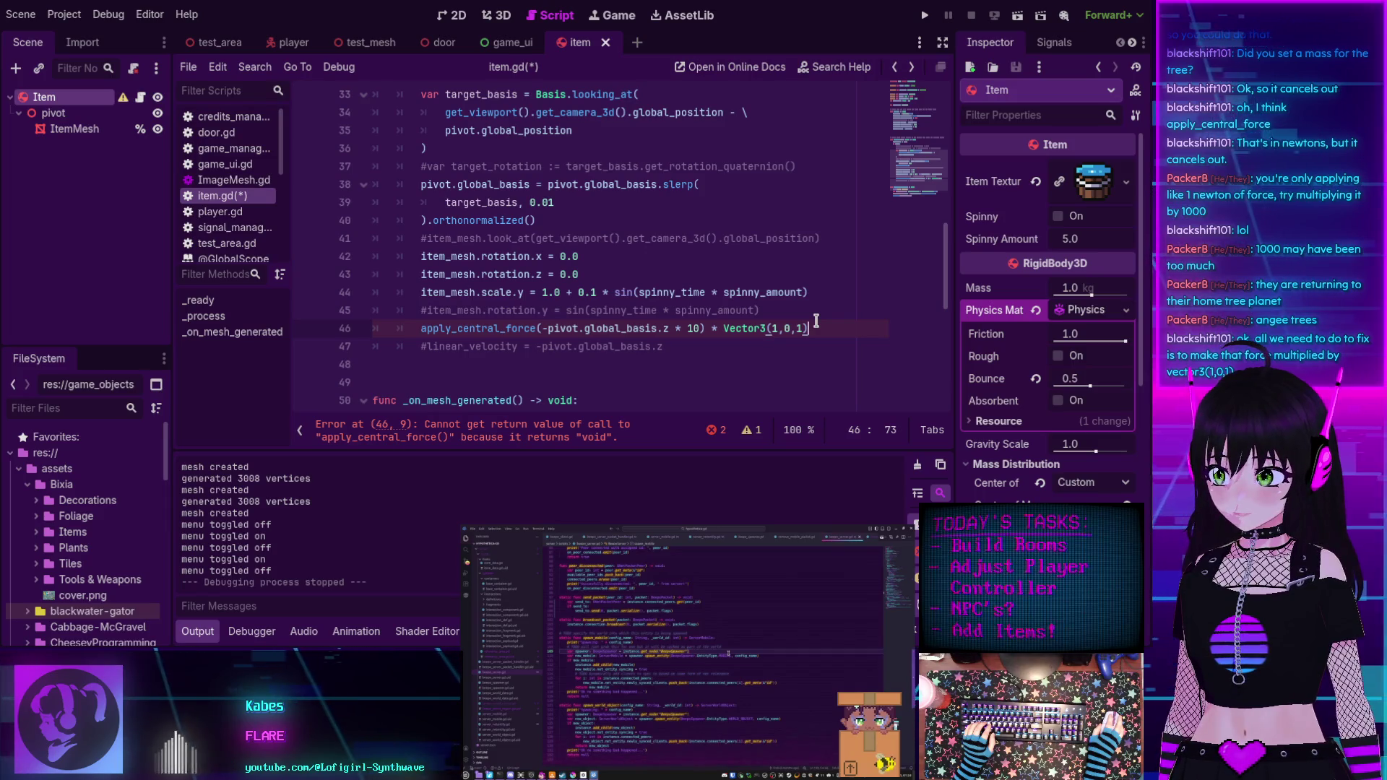
mouse_move(766, 320)
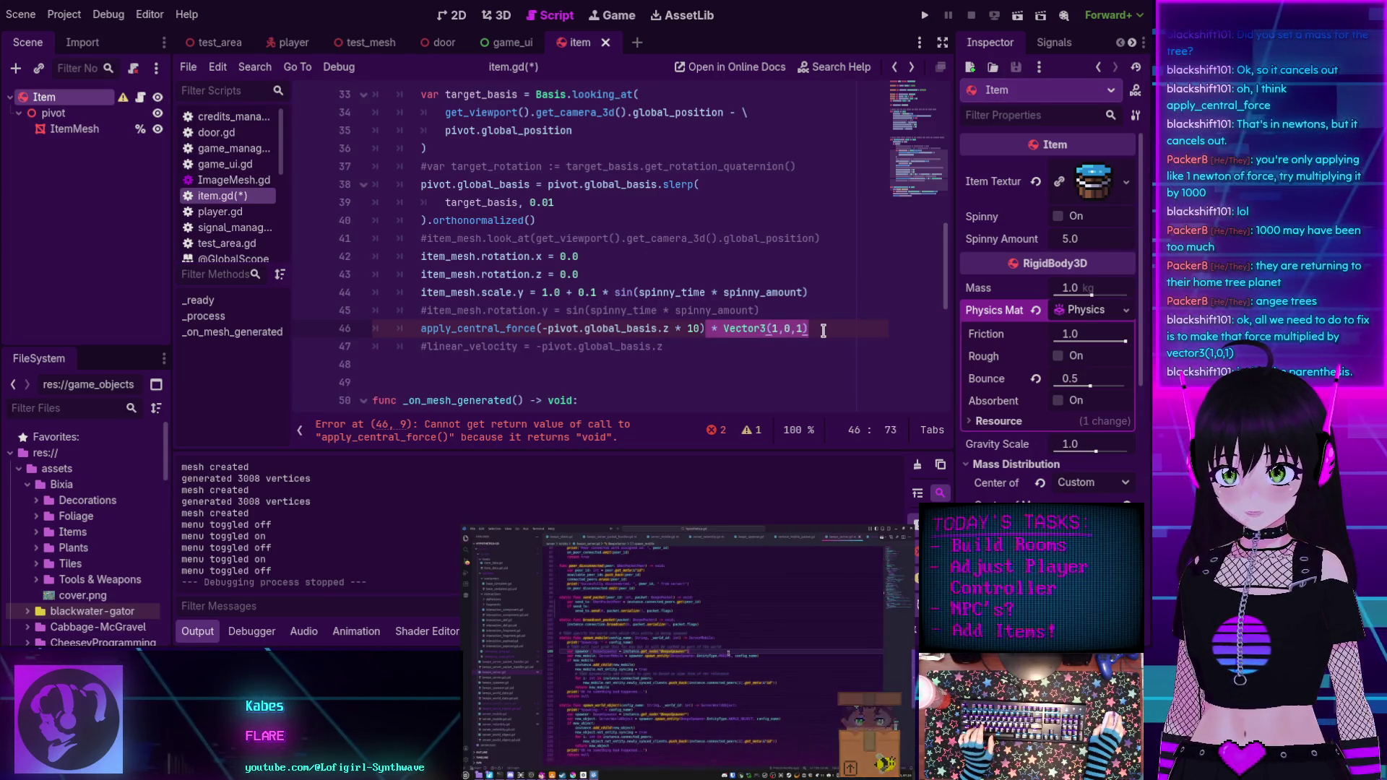
key(BackSpace)
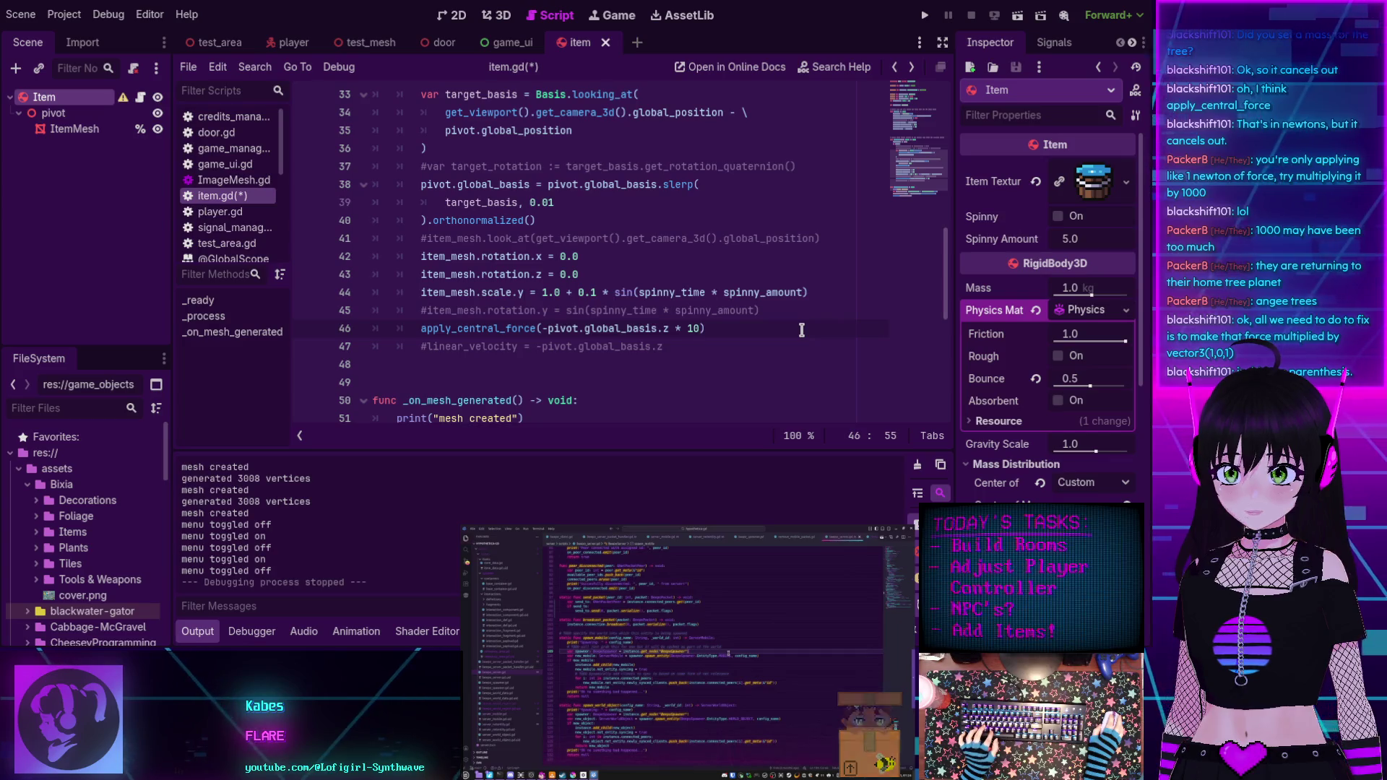
key(ctrl+z)
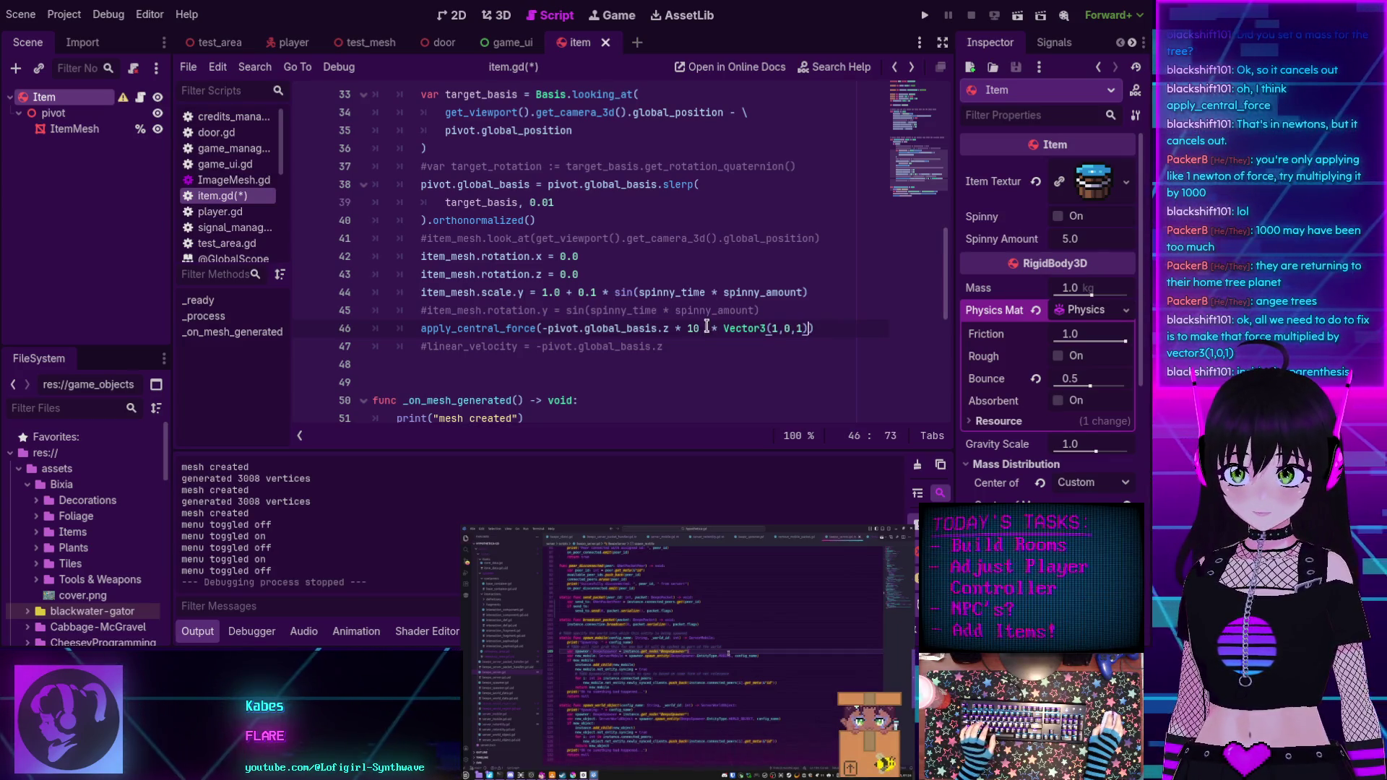
key(BackSpace)
key(ctrl+s)
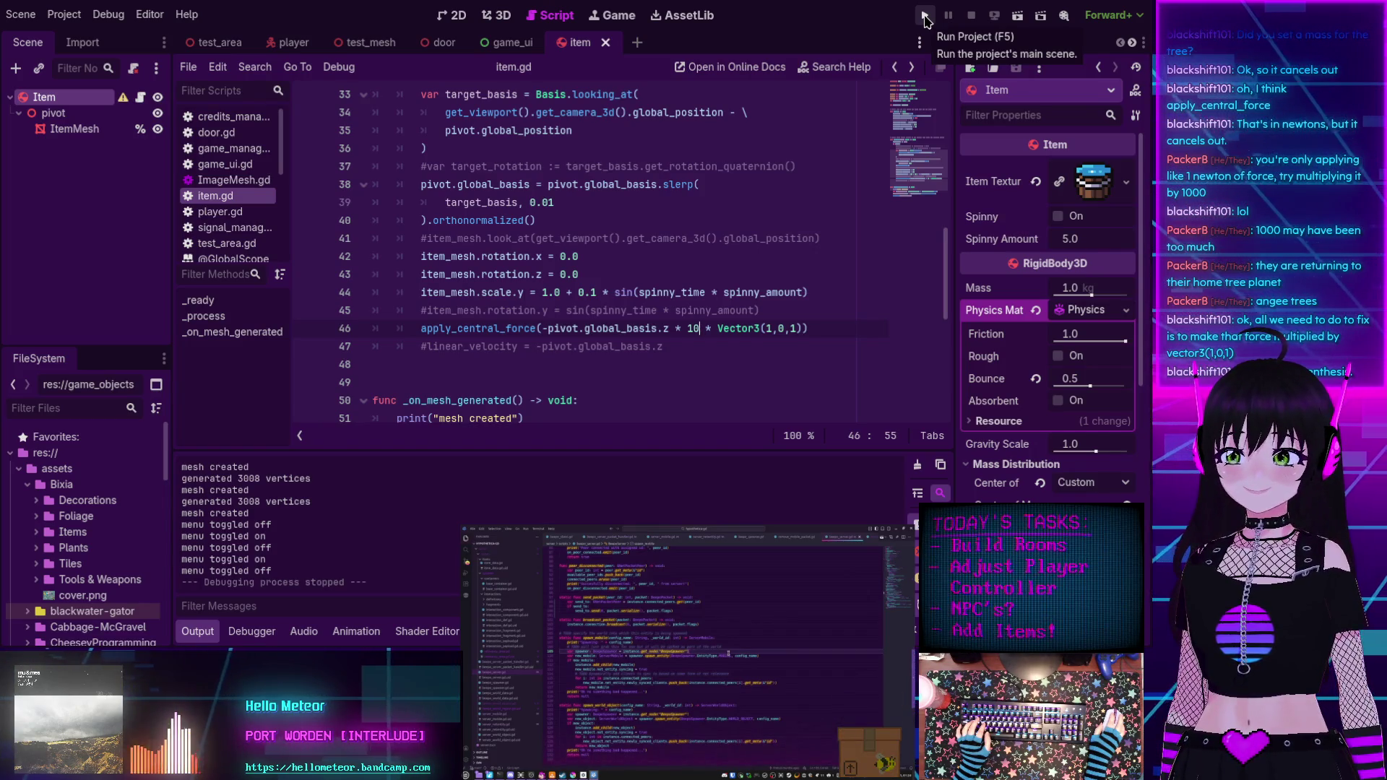
click(925, 18)
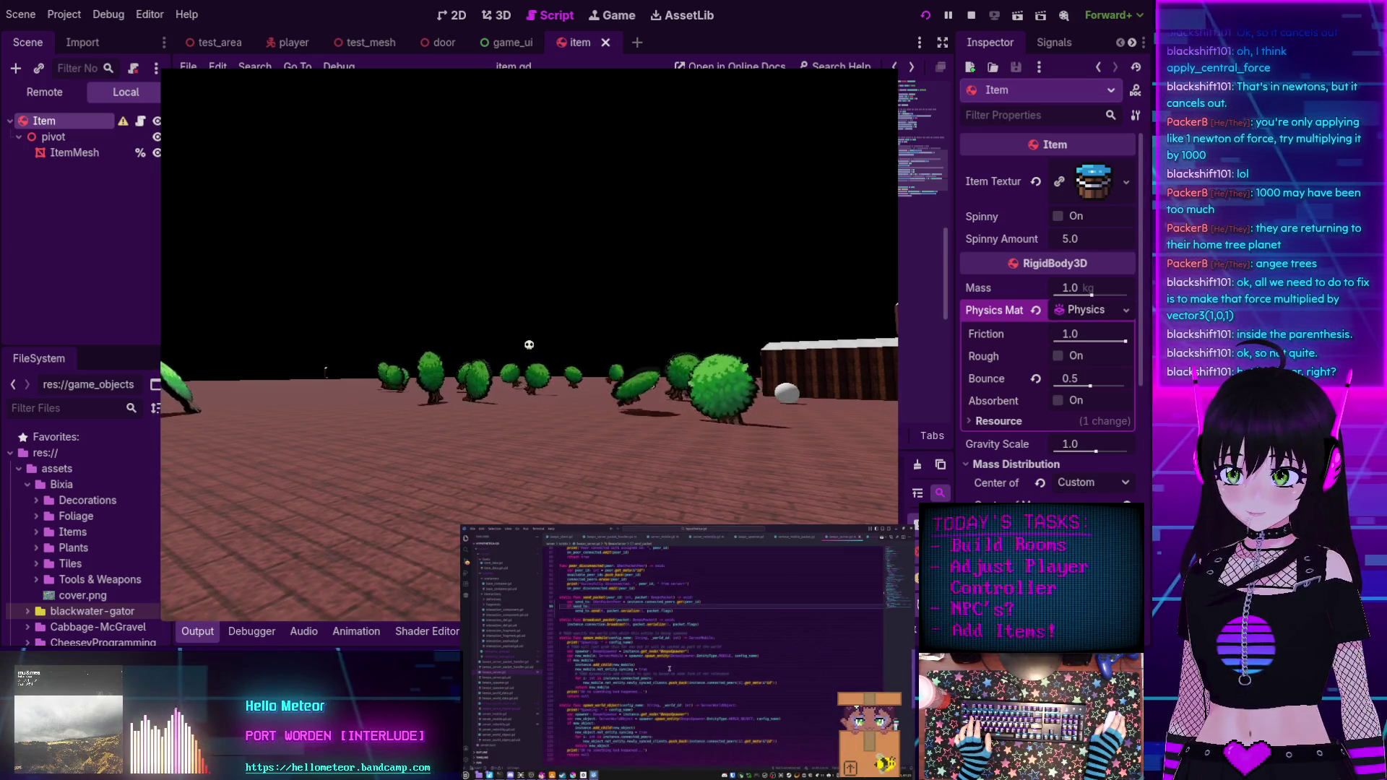
key(F8)
Revert the Item's Center of Mass in the Inspector, then run and stop another playtest.
click(1043, 486)
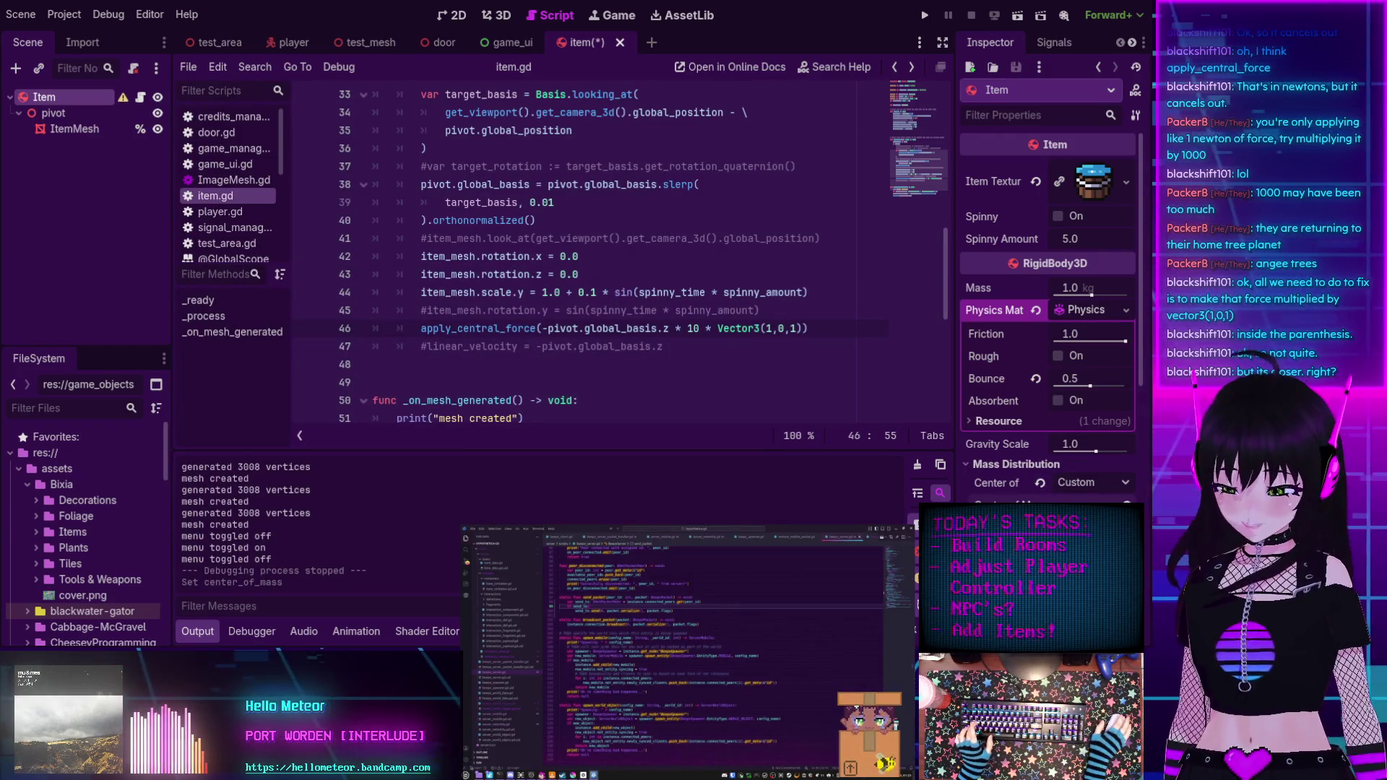
click(931, 15)
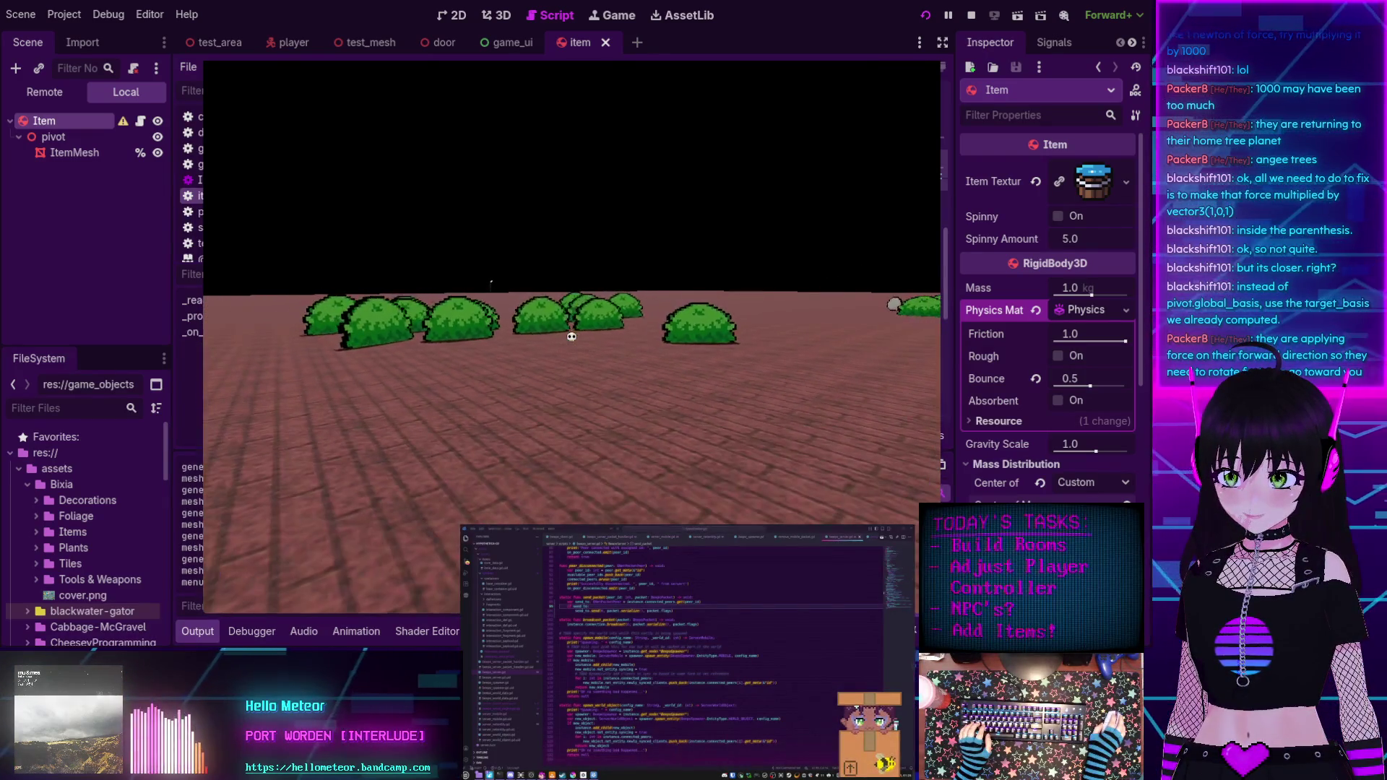
key(F8)
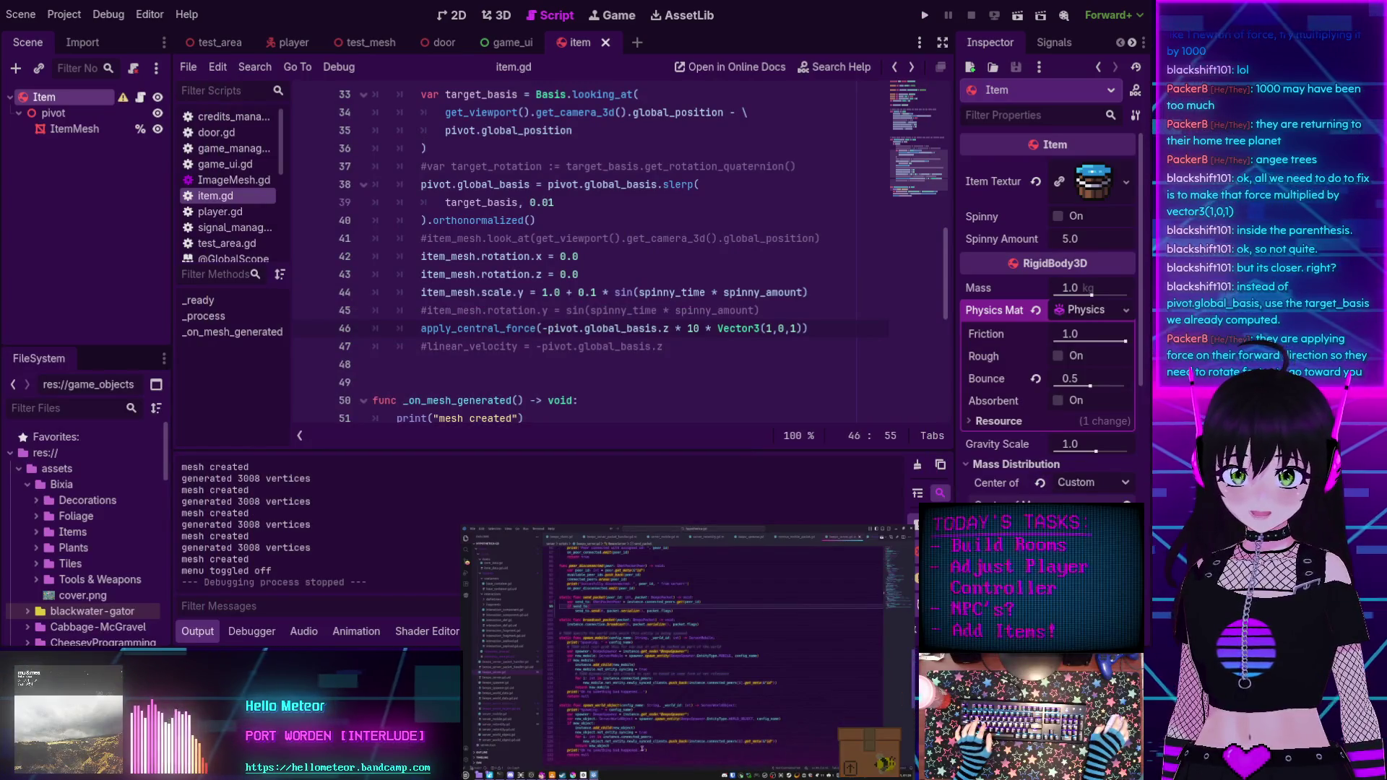
Change the line 39 slerp weight from 0.01 to 0.05, save item.gd and run the game.
key(ctrl+z)
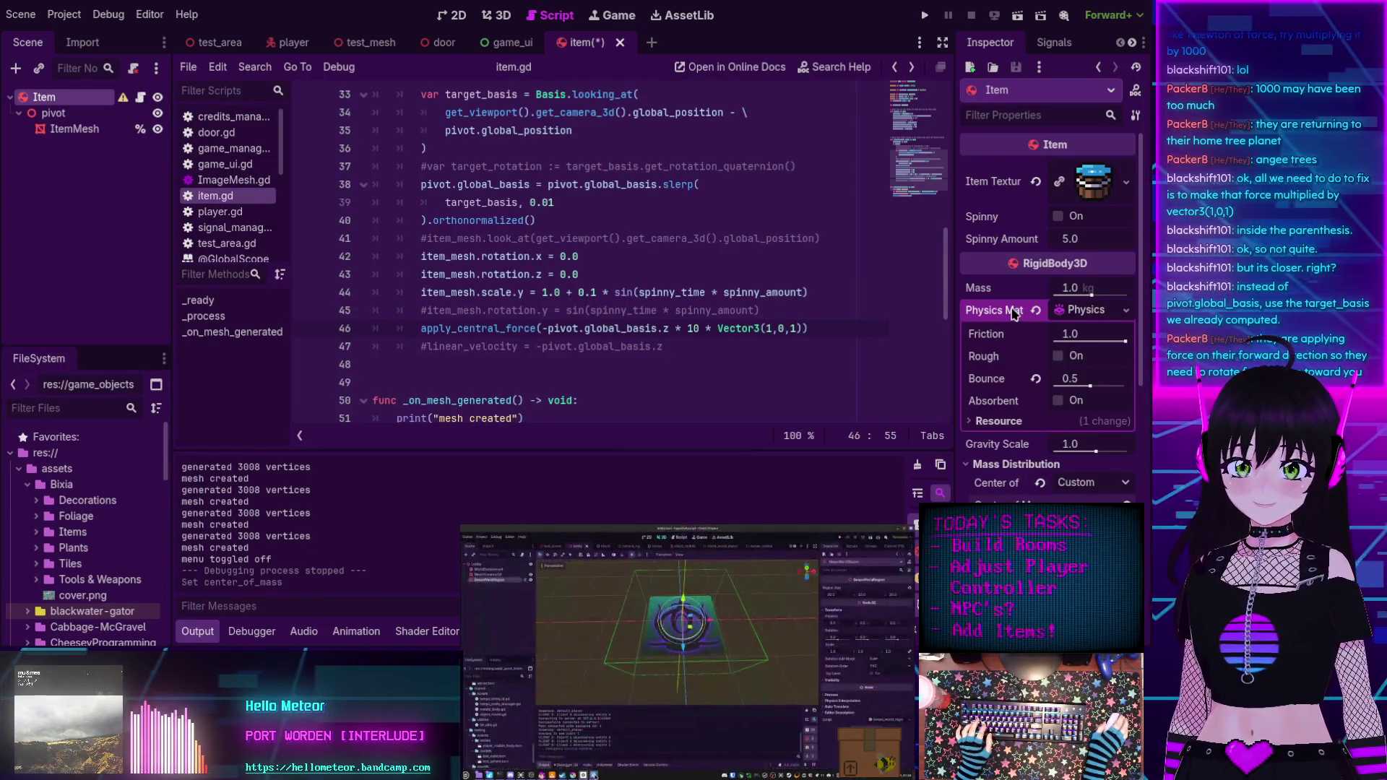
scroll(590, 295, up, 1)
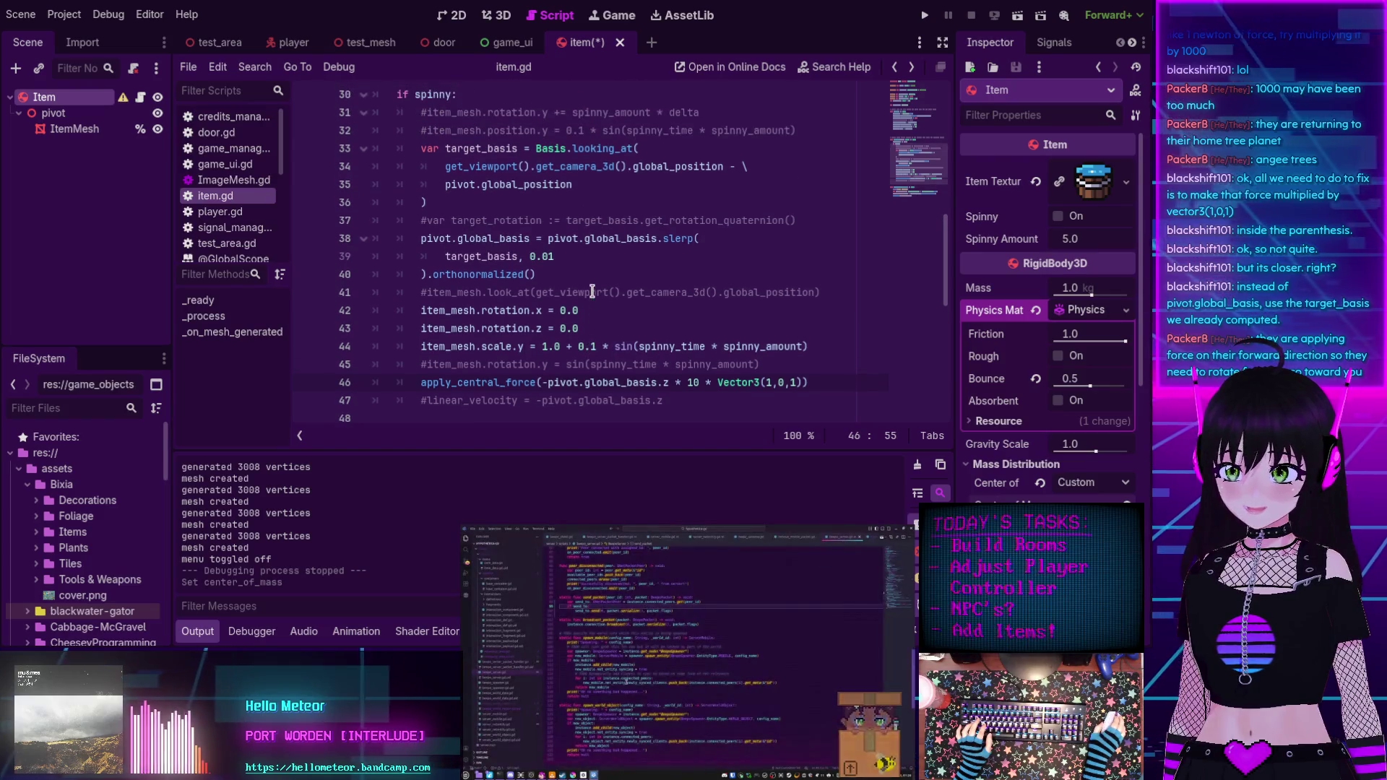
key(BackSpace)
text(5)
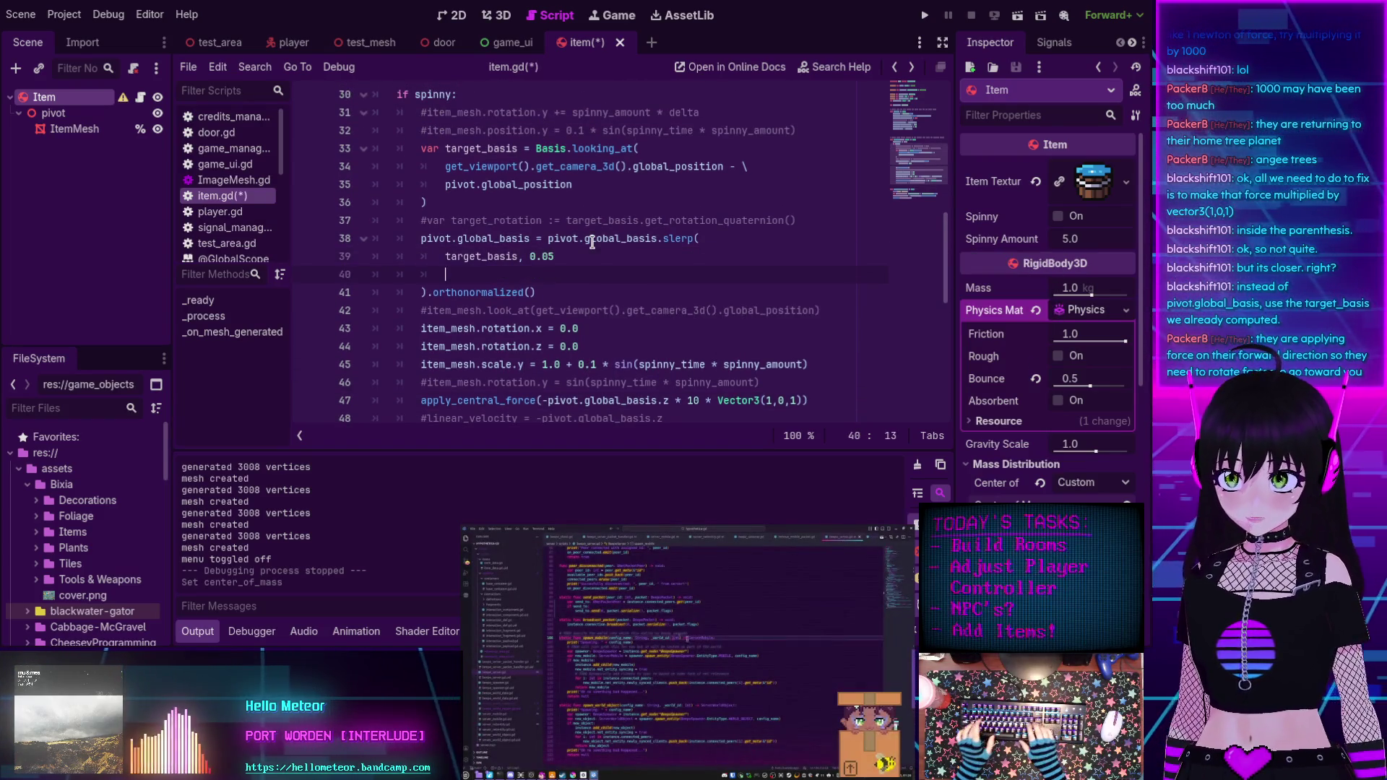
key(Return)
key(BackSpace)
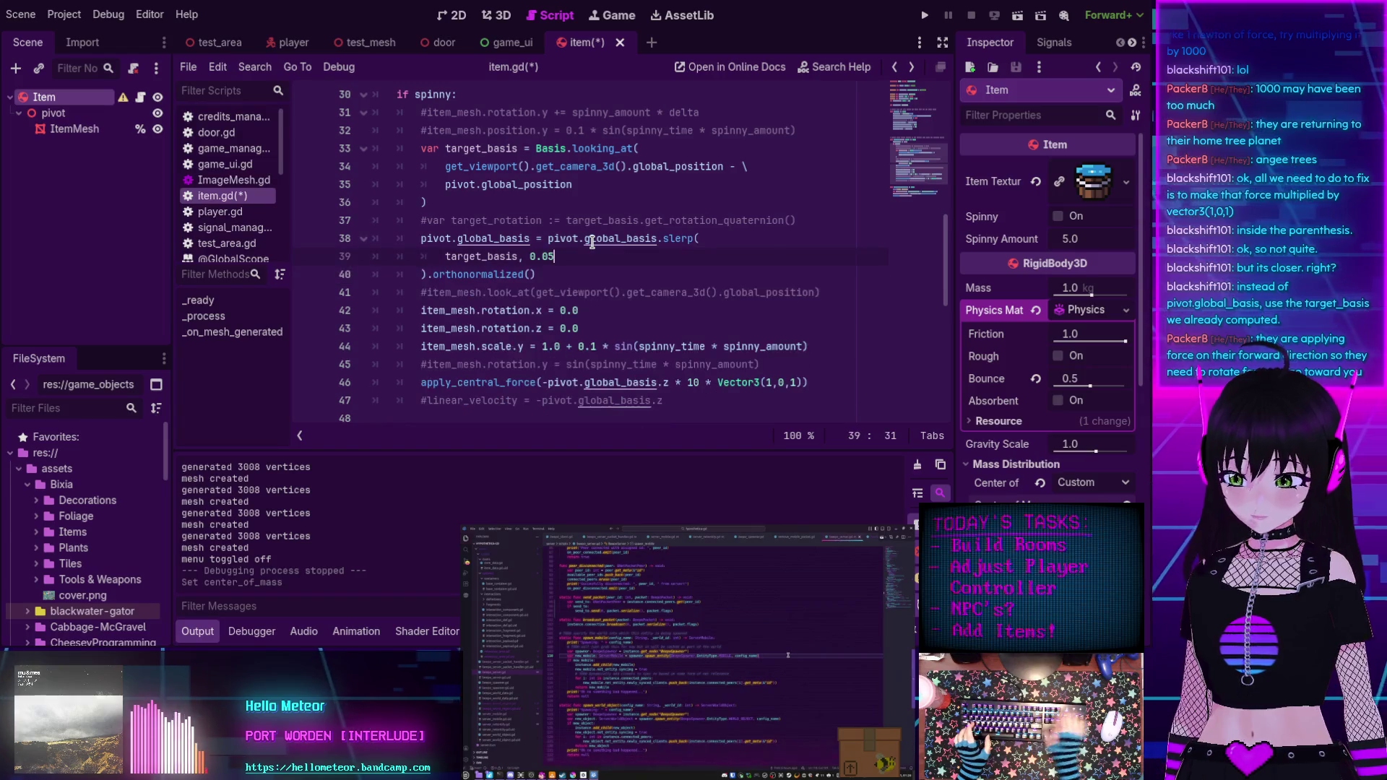
key(ctrl+s)
key(F5)
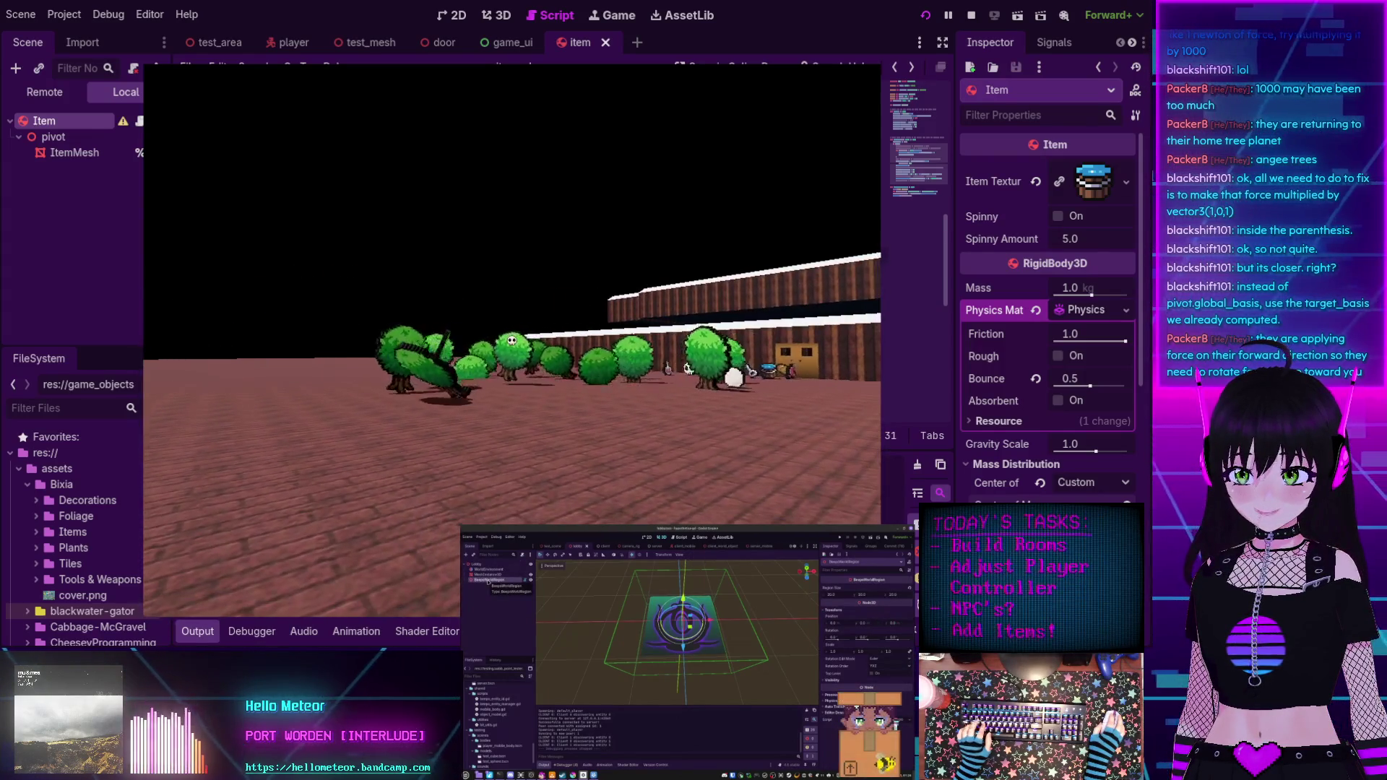
Stop the running game with F8 and scroll through item.gd to review the code.
key(F8)
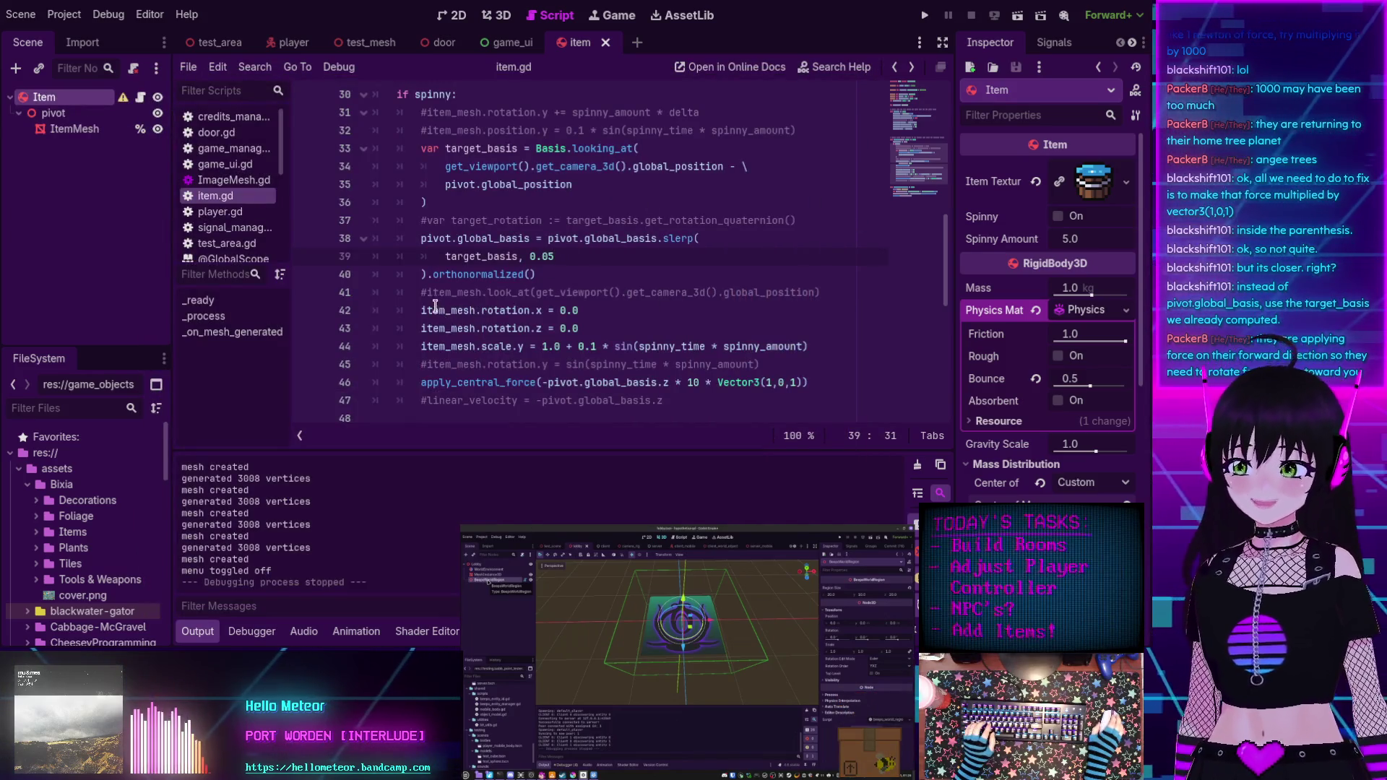
scroll(419, 343, down, 1)
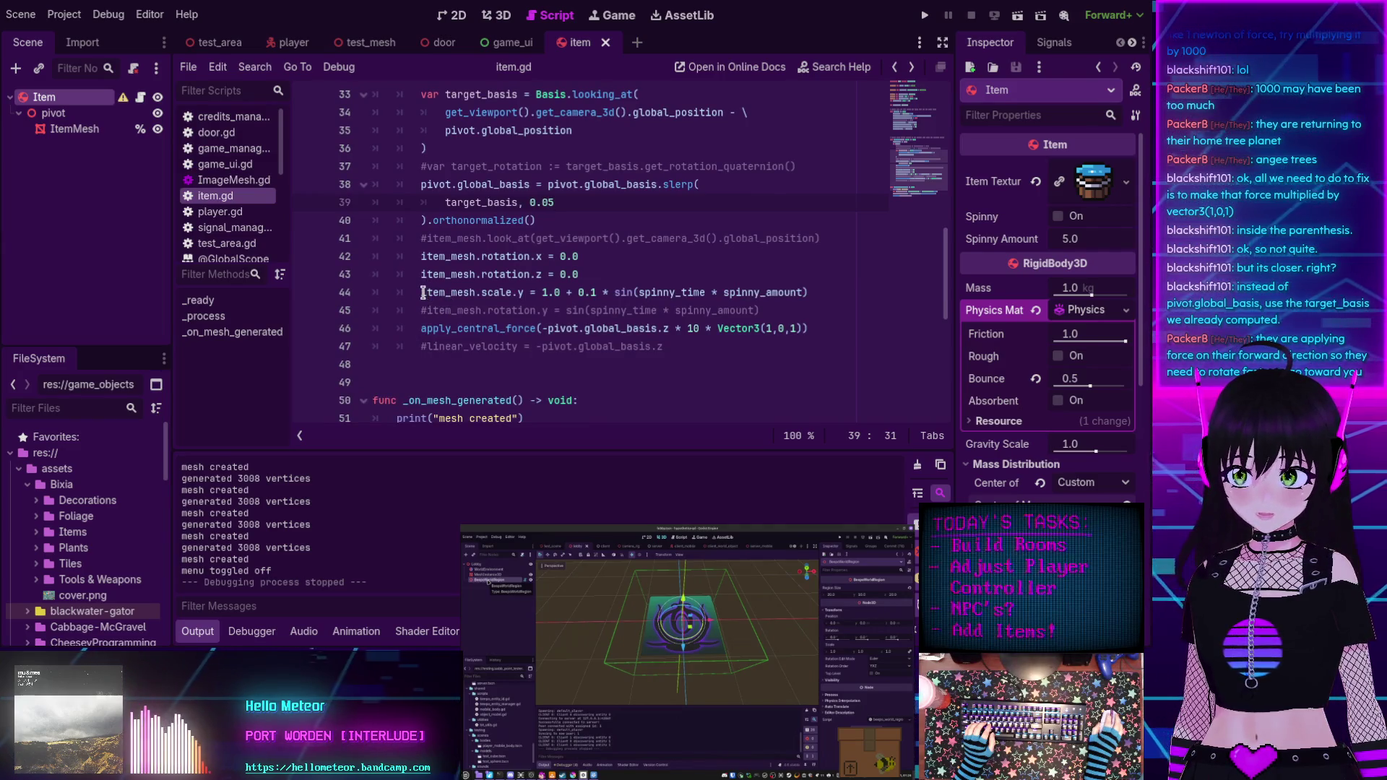
scroll(423, 292, up, 1)
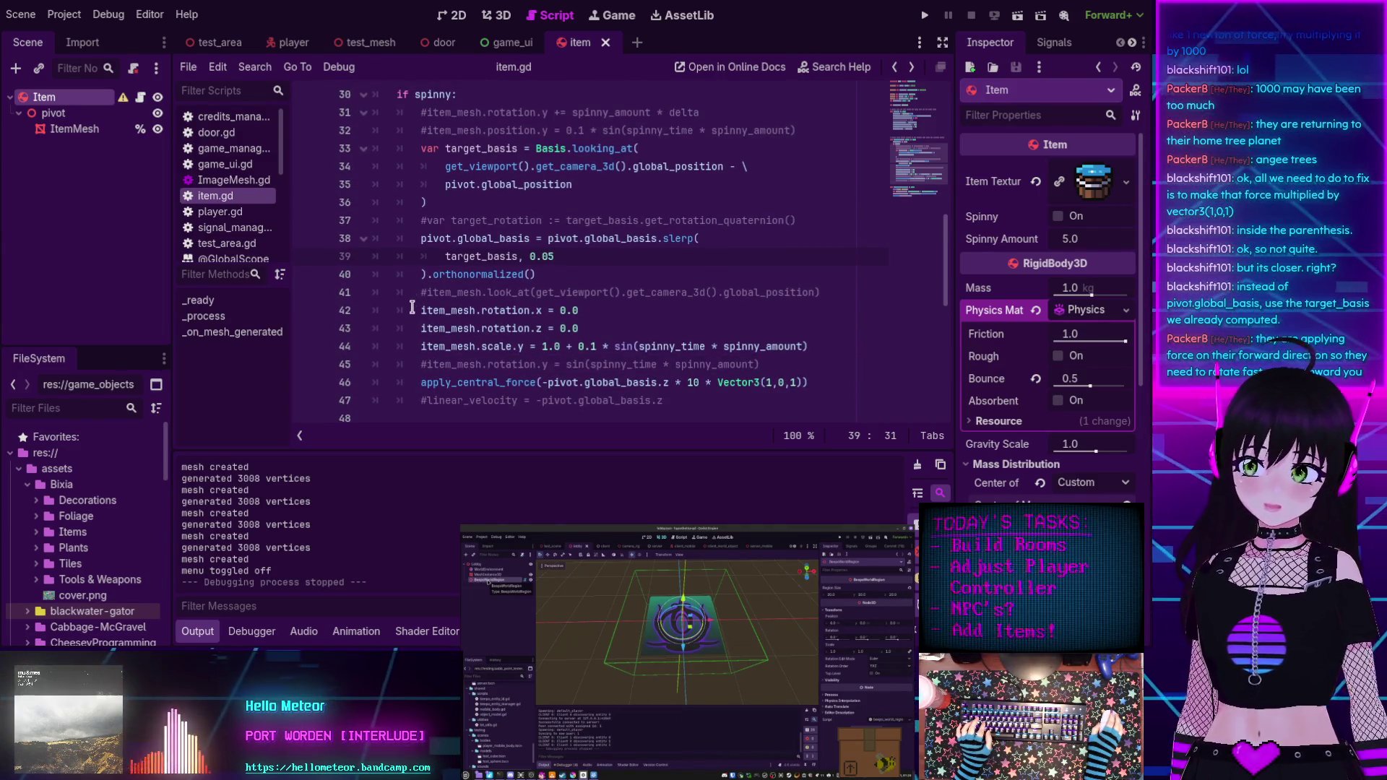
scroll(412, 307, down, 1)
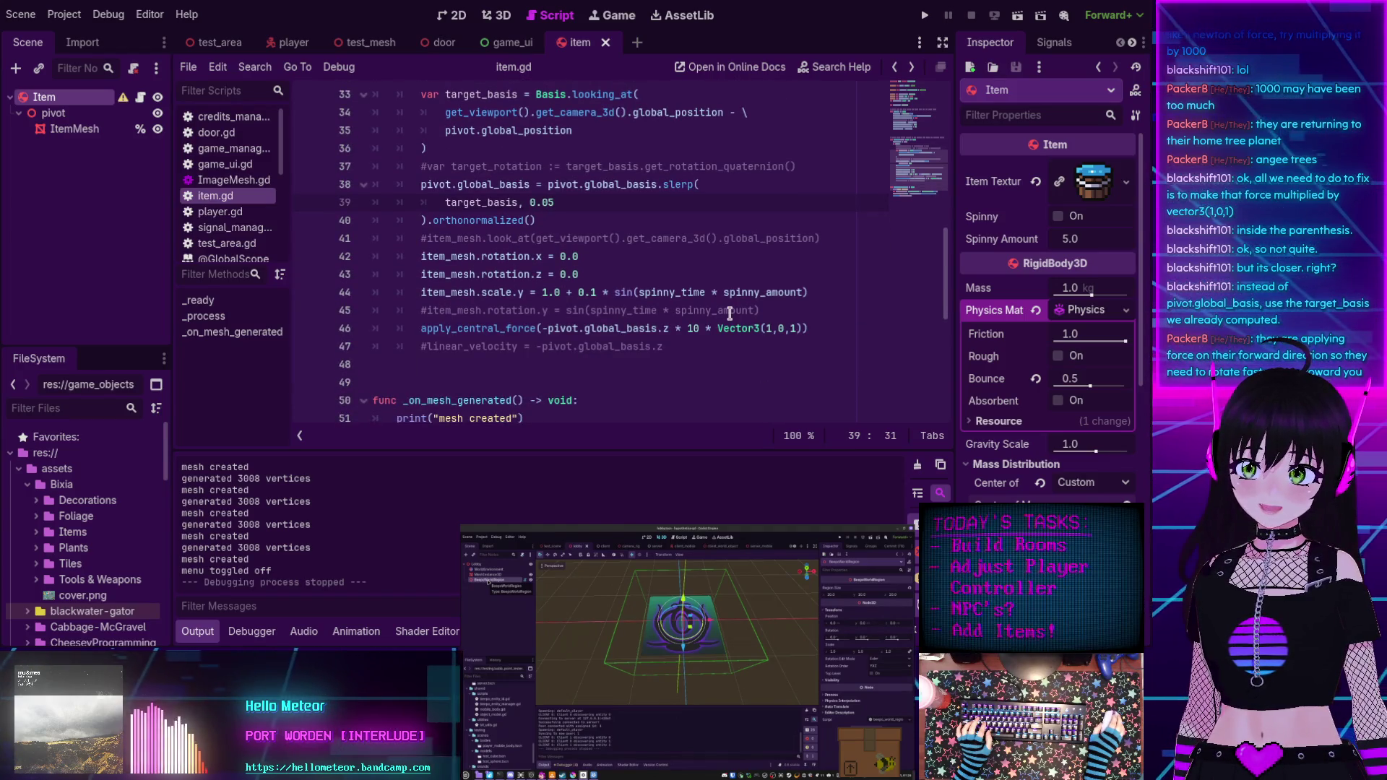
scroll(729, 314, up, 1)
scroll(431, 172, up, 1)
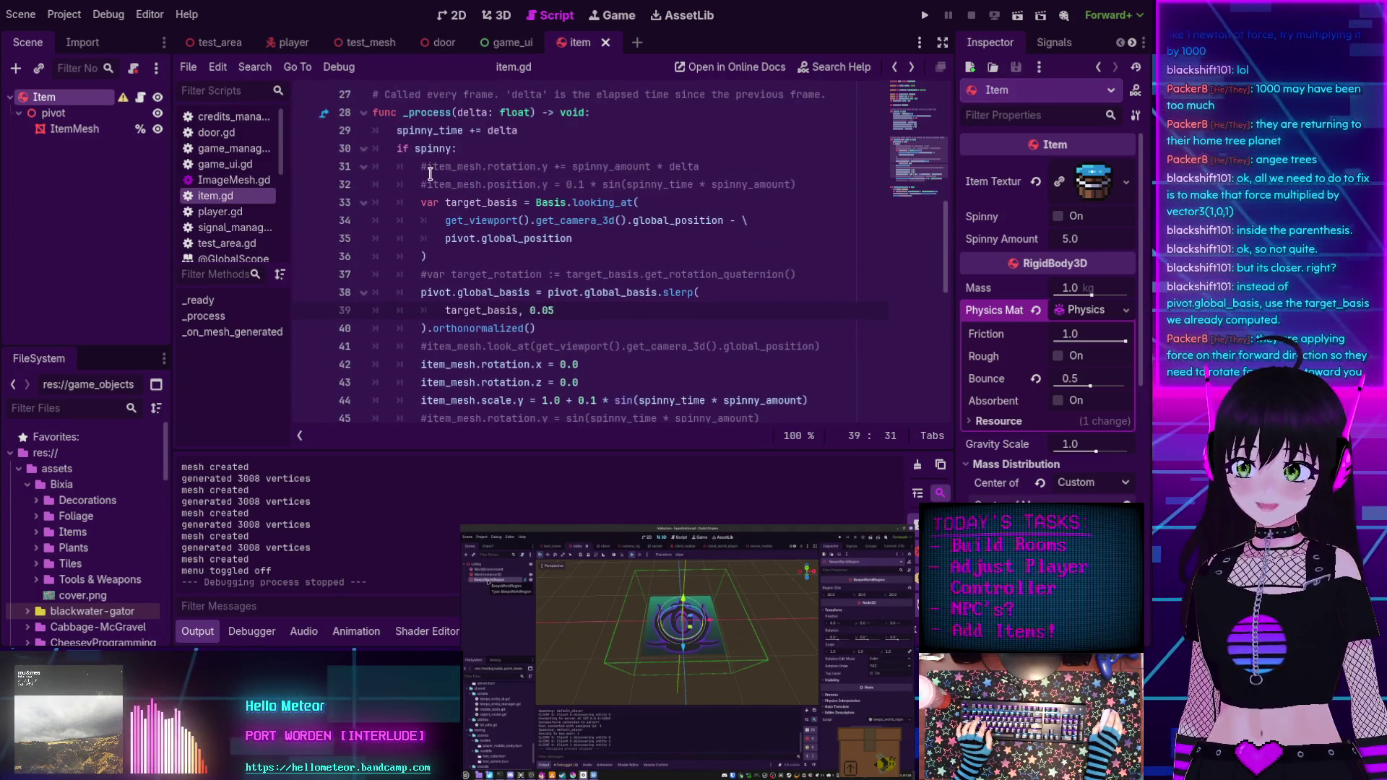
scroll(412, 216, down, 1)
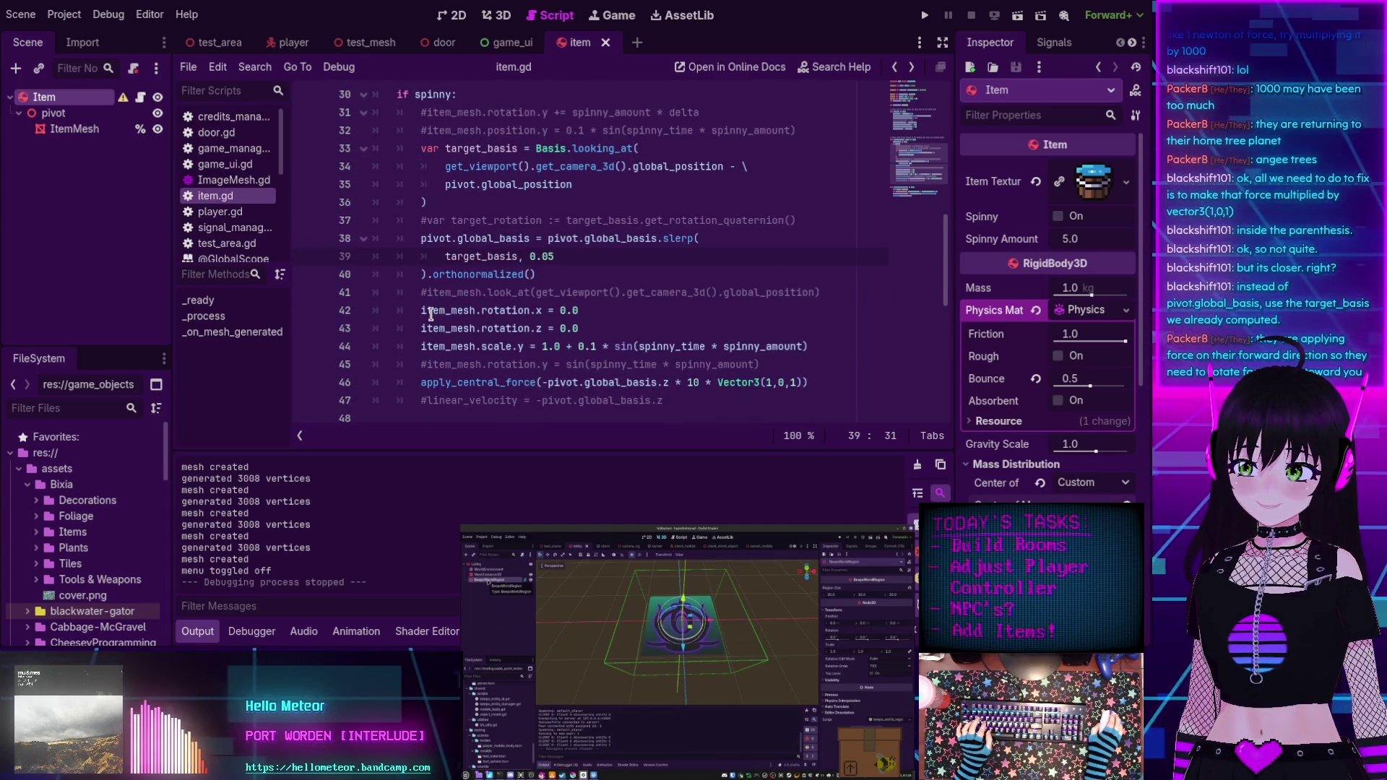
scroll(434, 310, down, 1)
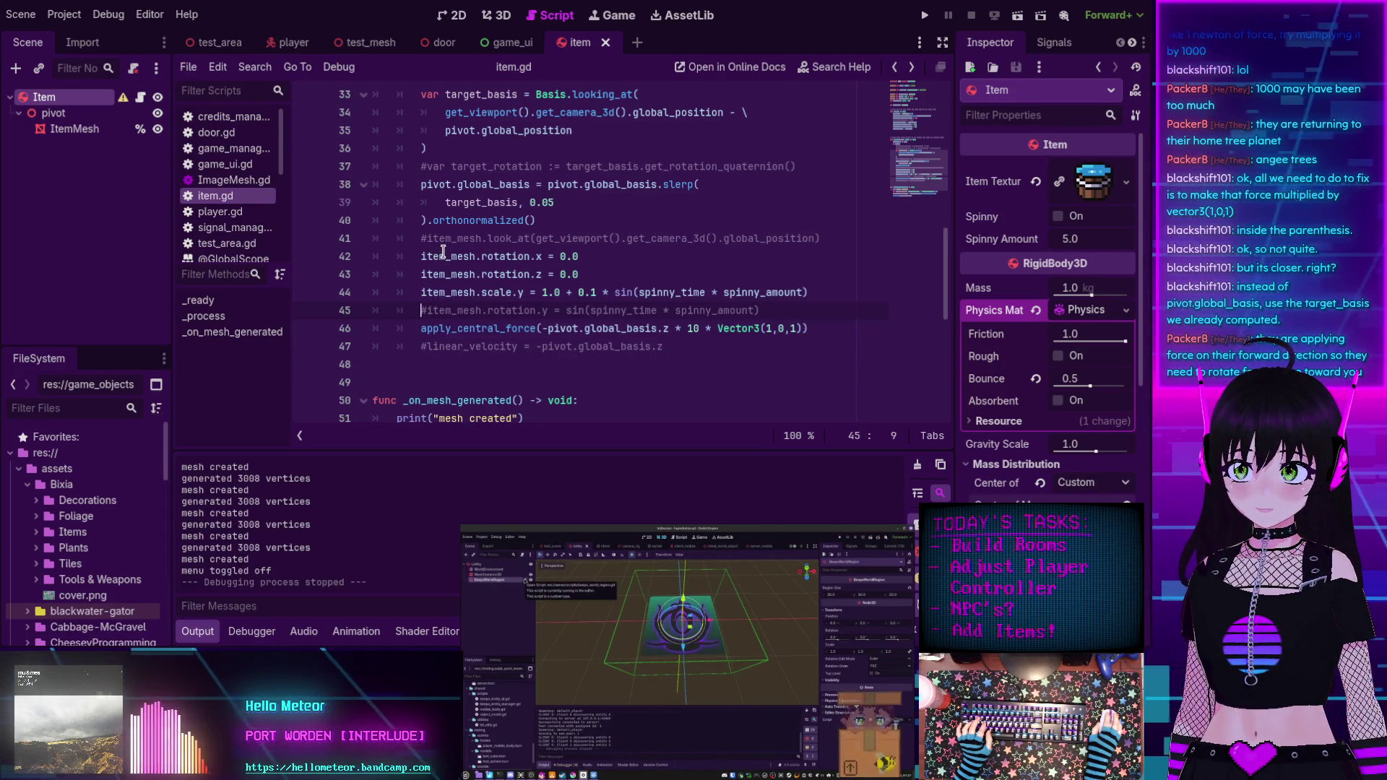
scroll(413, 258, up, 1)
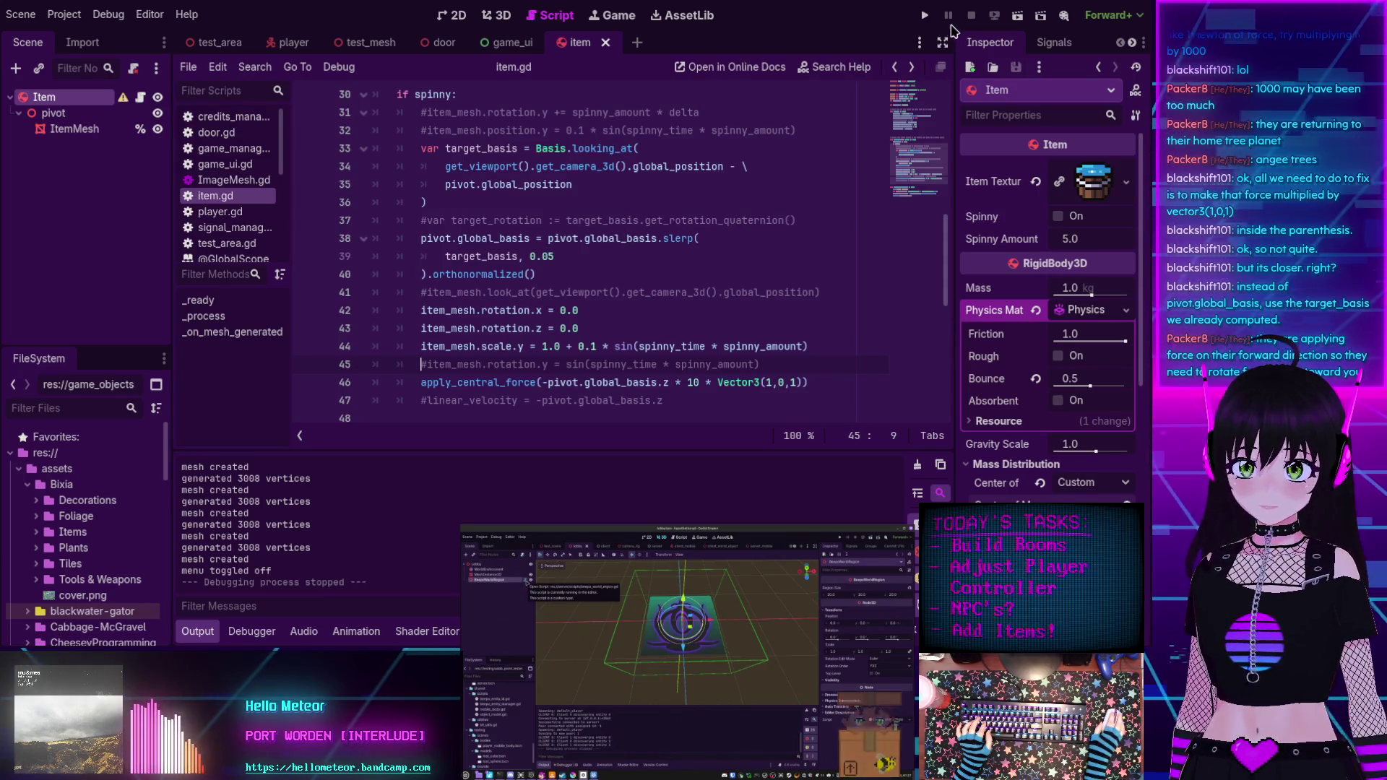
key(F5)
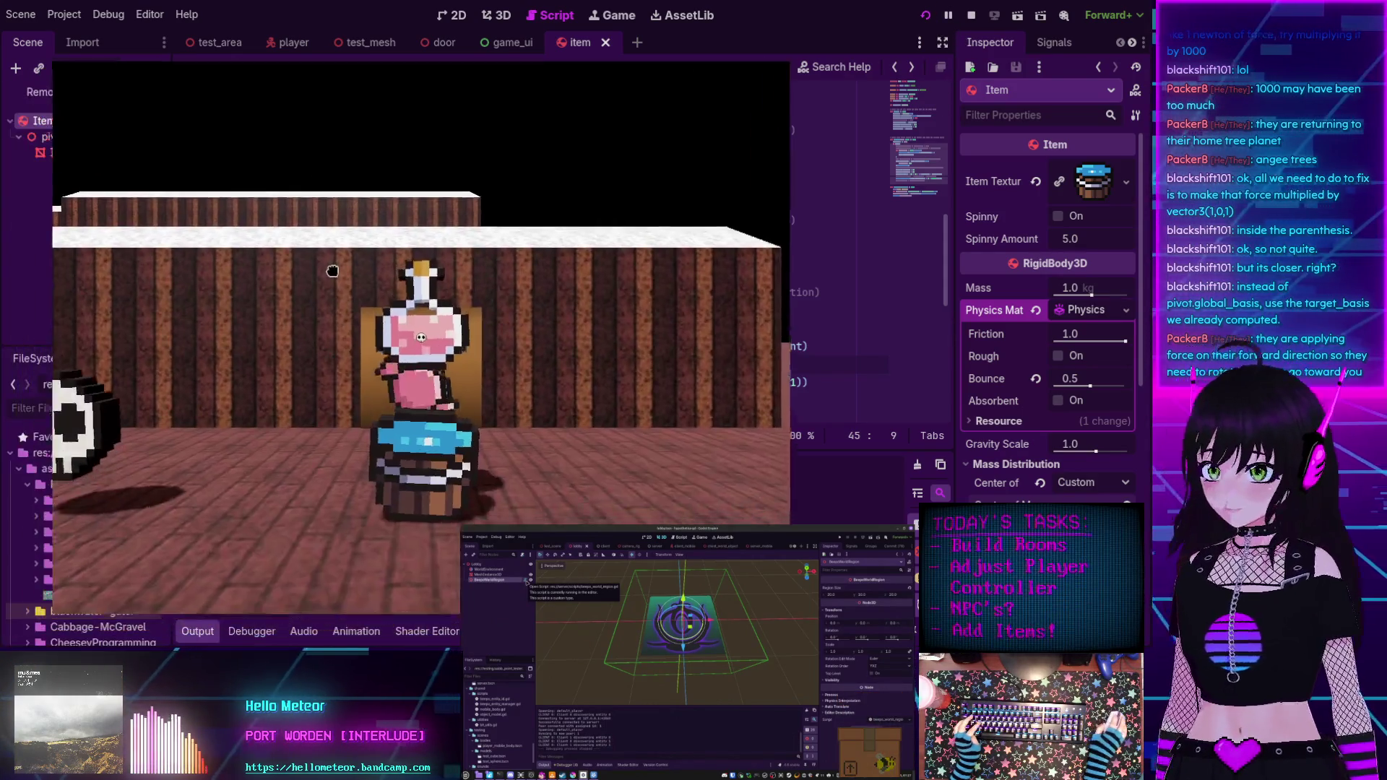
key(s)
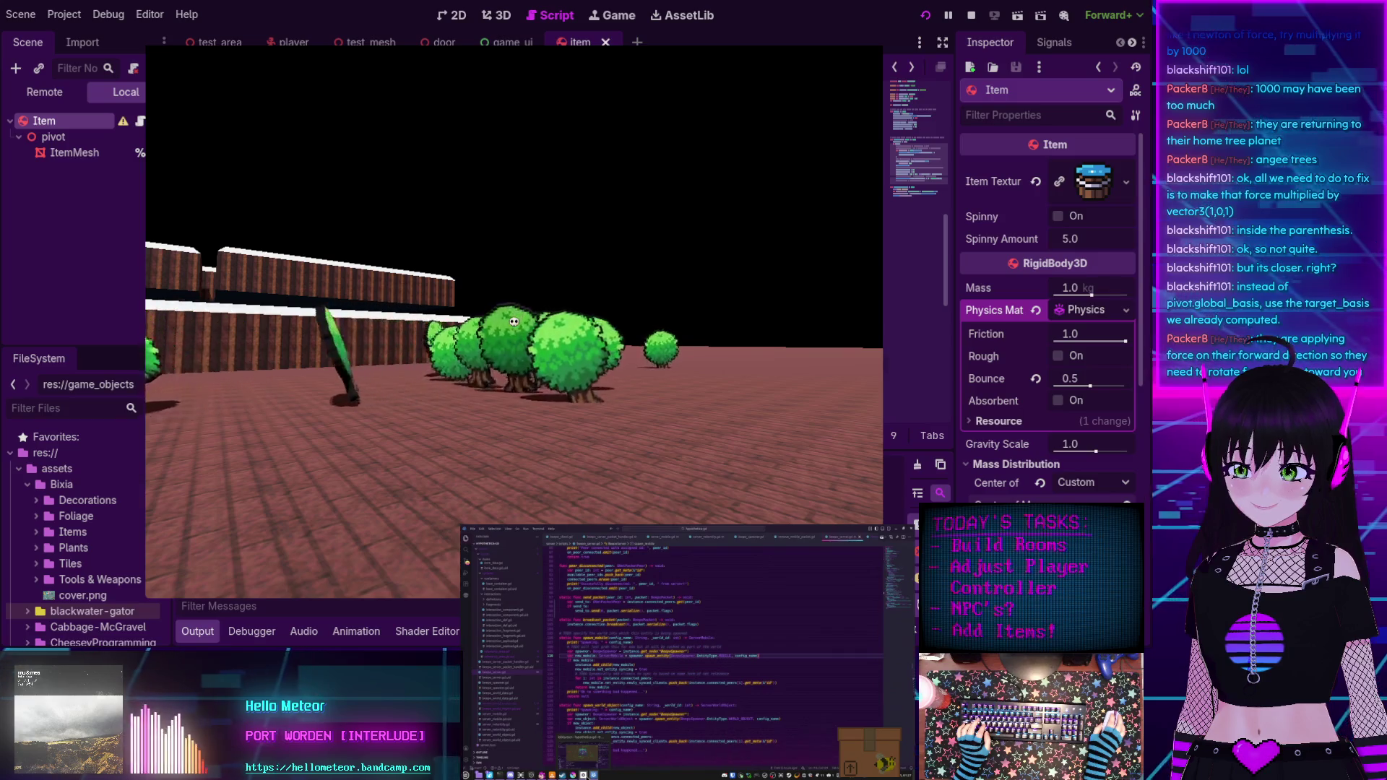
key(s)
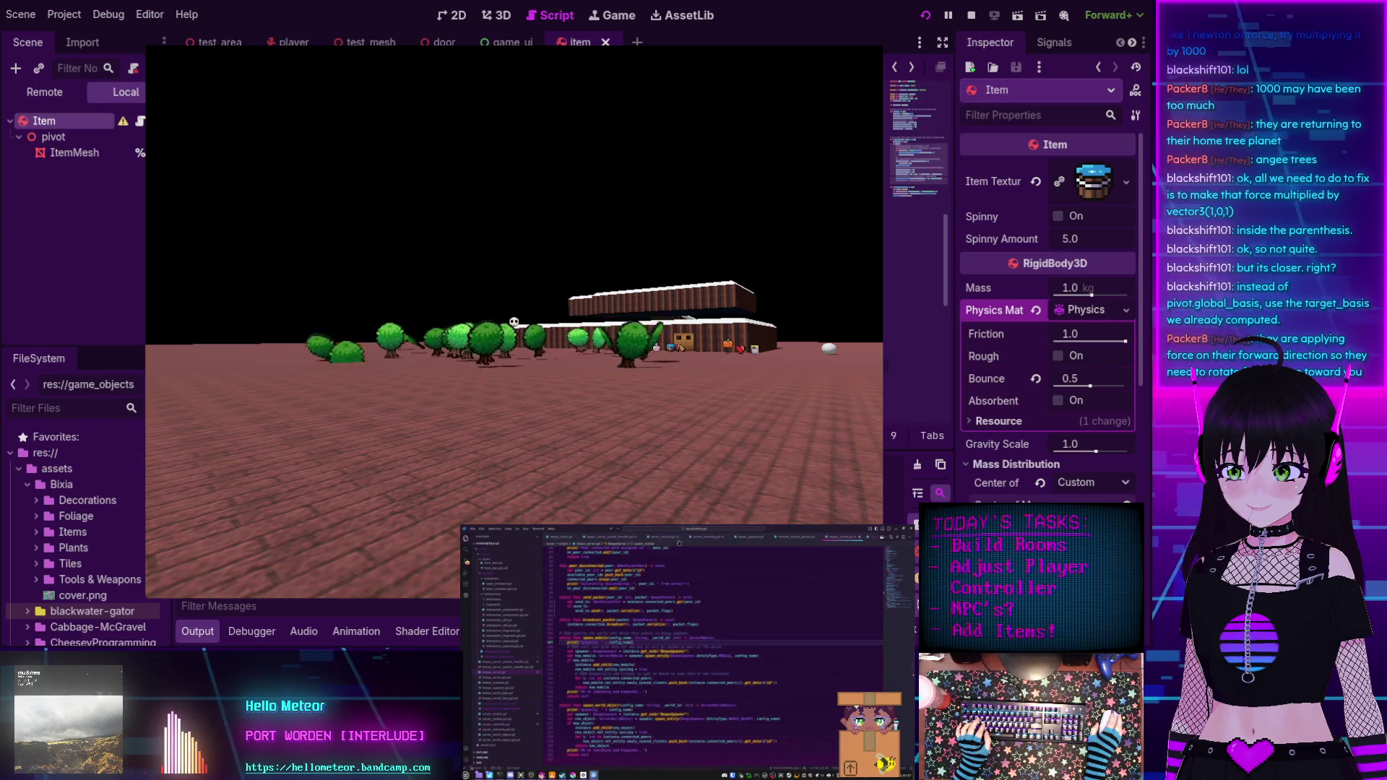
click(748, 537)
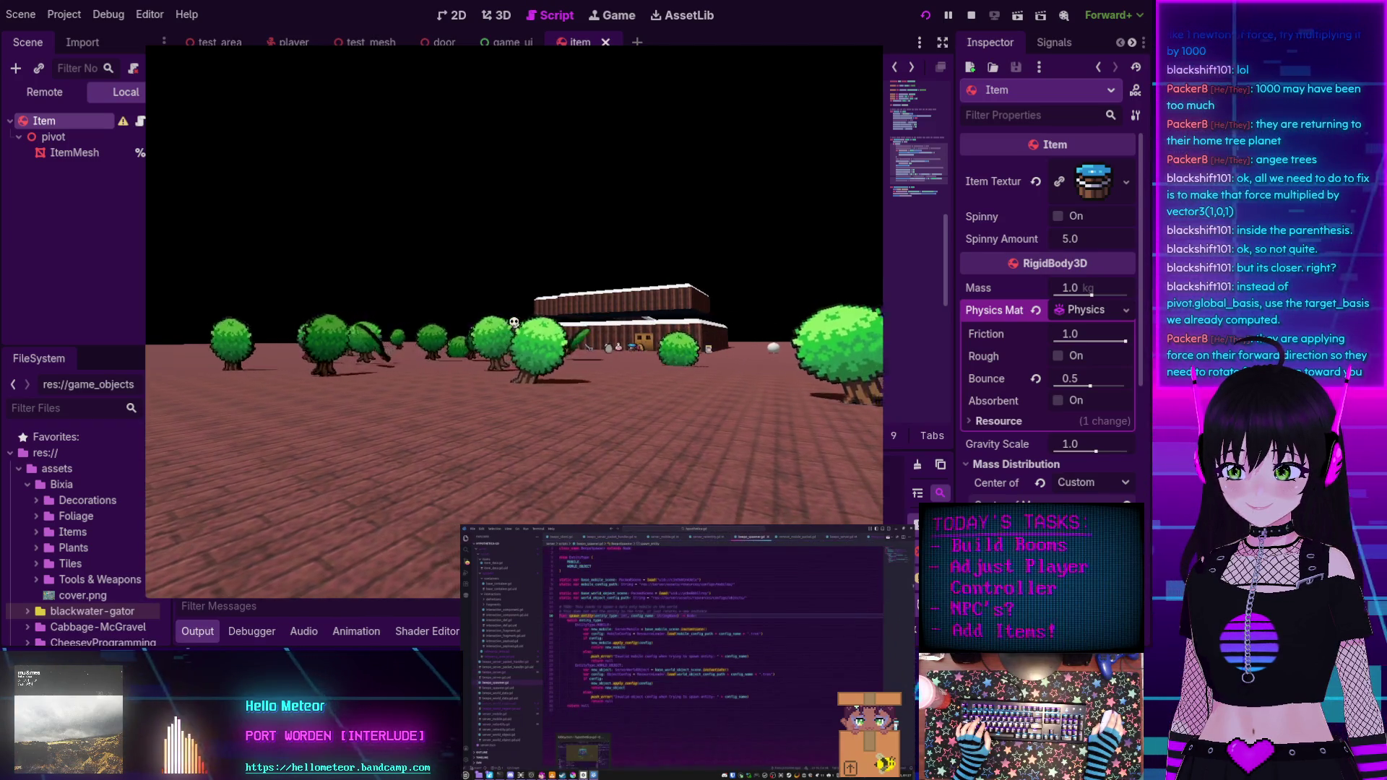
click(589, 767)
drag(661, 650, 625, 624)
scroll(625, 624, down, 5)
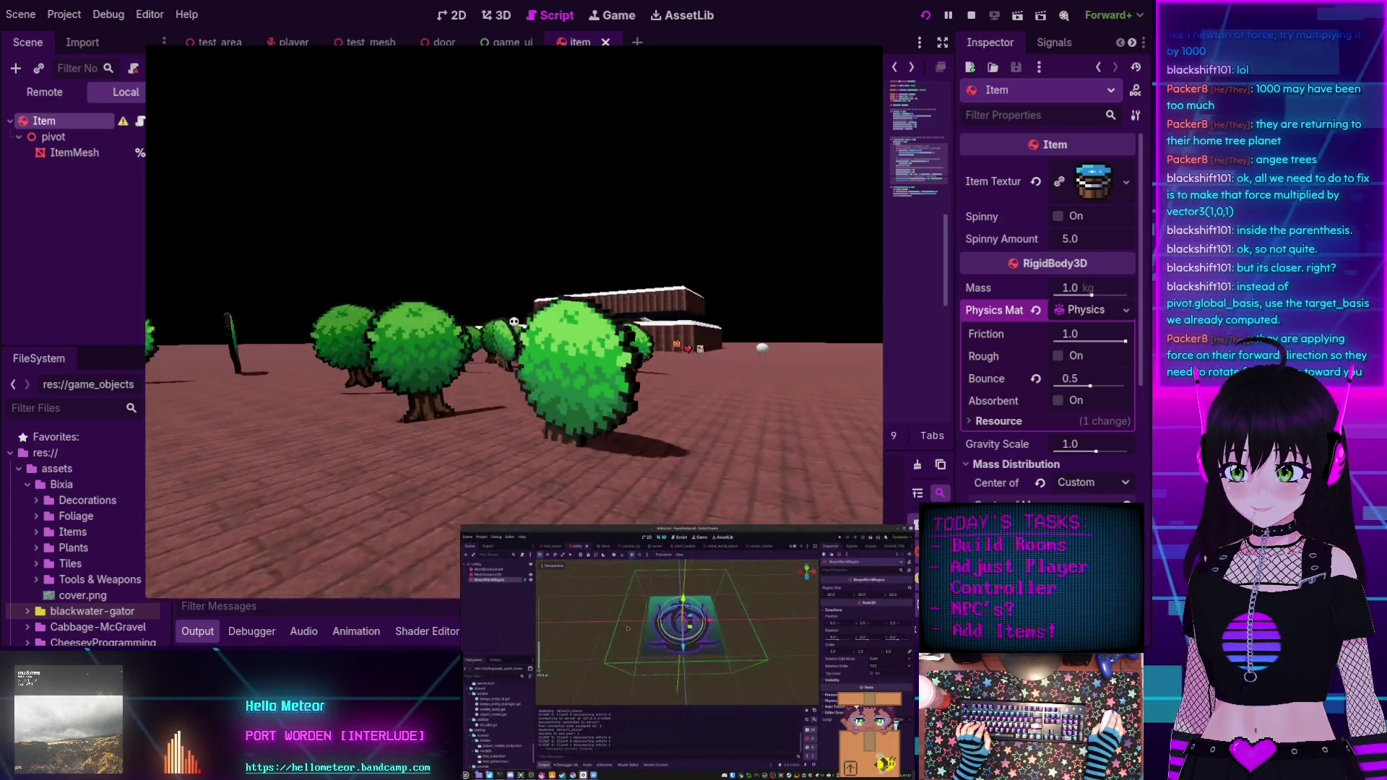
drag(626, 624, 654, 626)
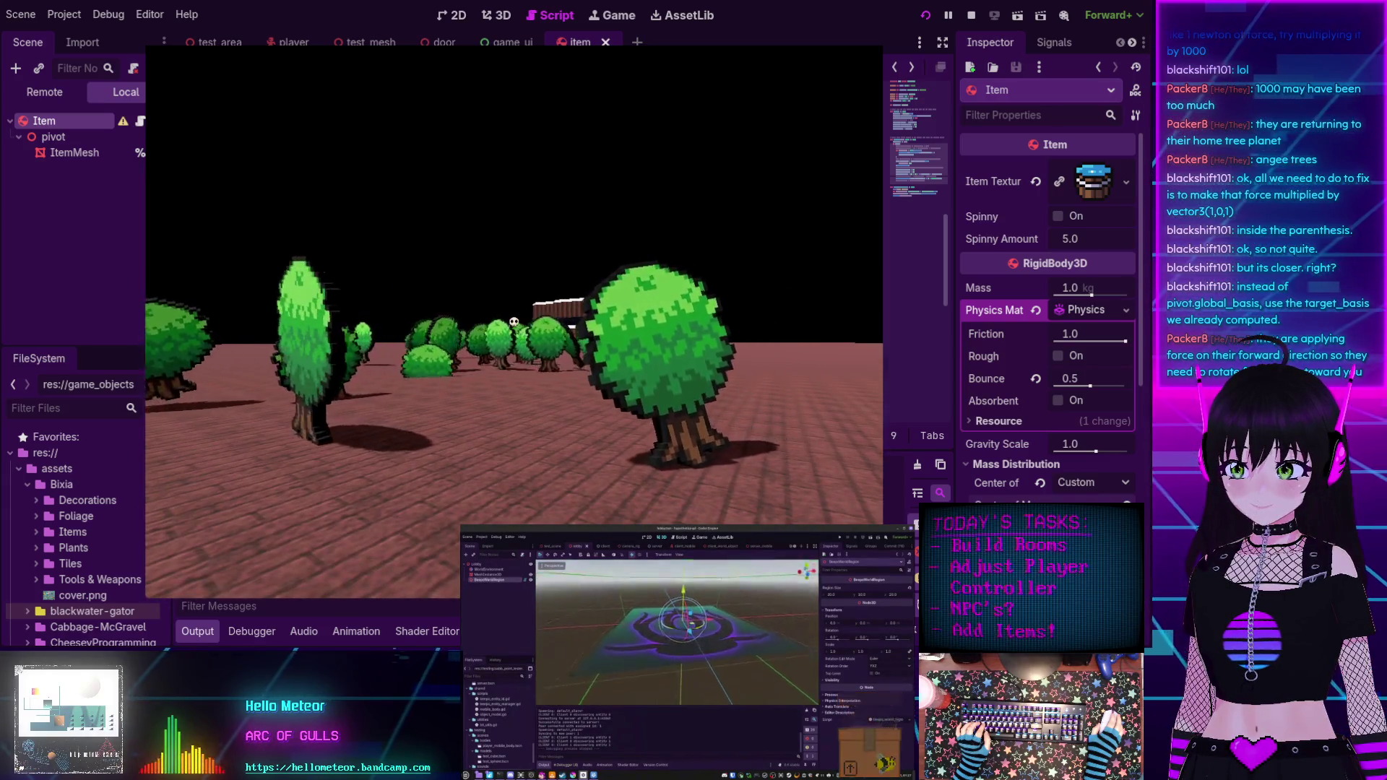
key(alt+Tab)
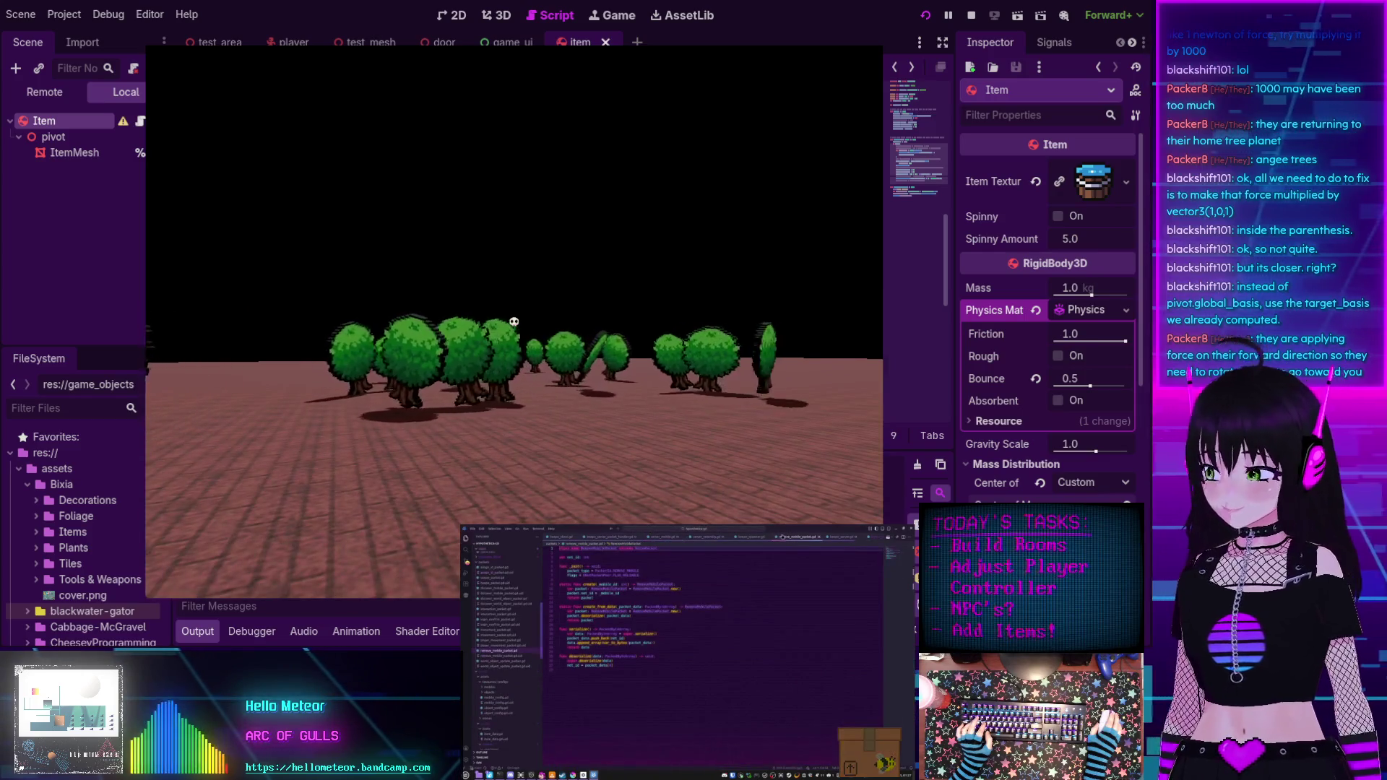
key(F8)
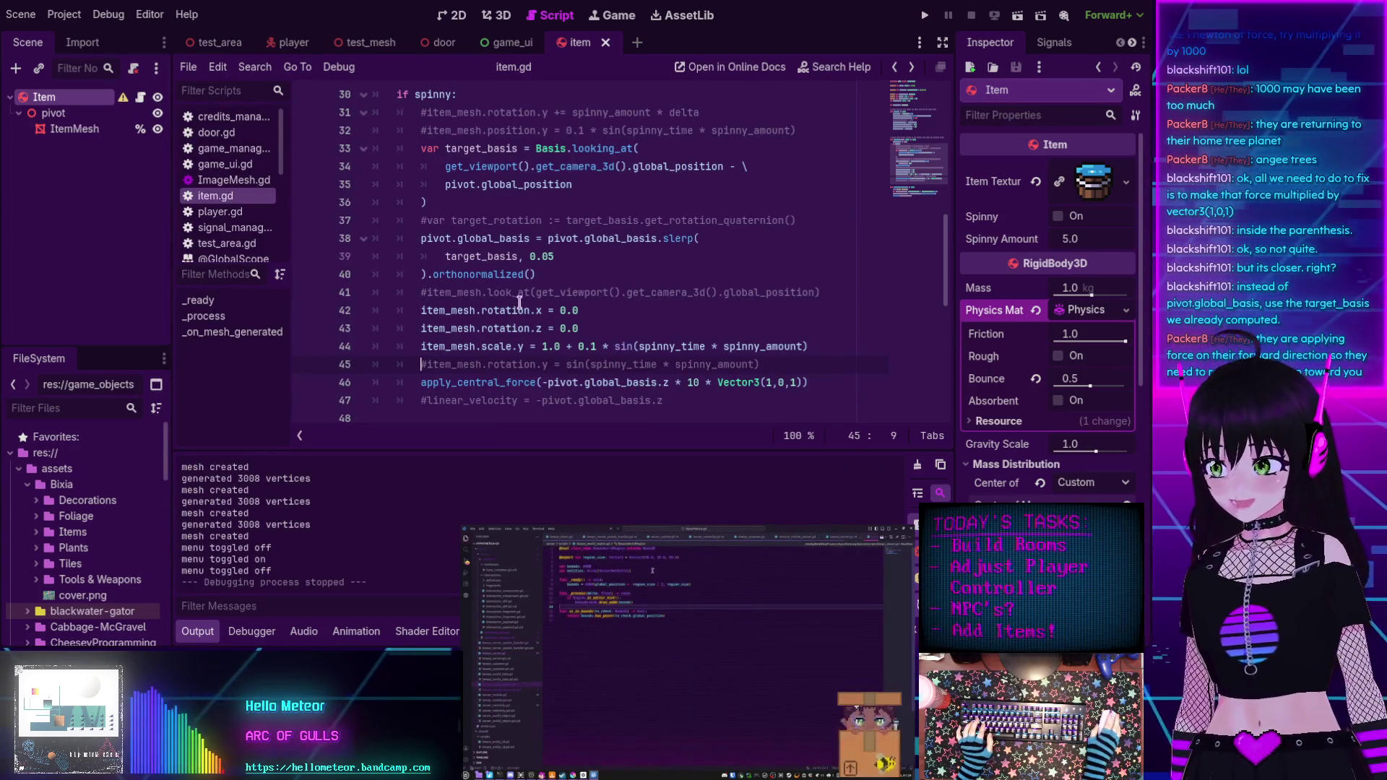
Switch through the player scene to the test_mesh scene tab.
mouse_move(526, 308)
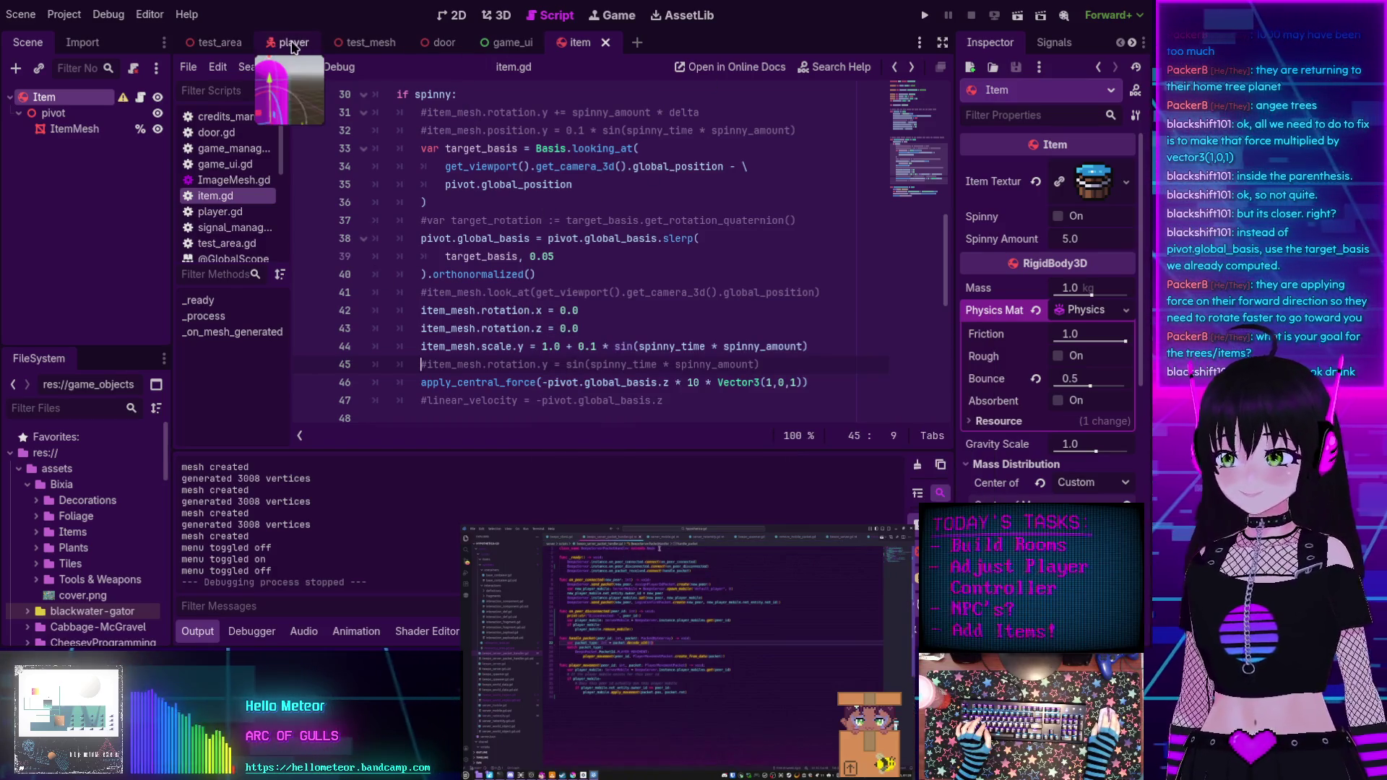
click(293, 43)
click(369, 43)
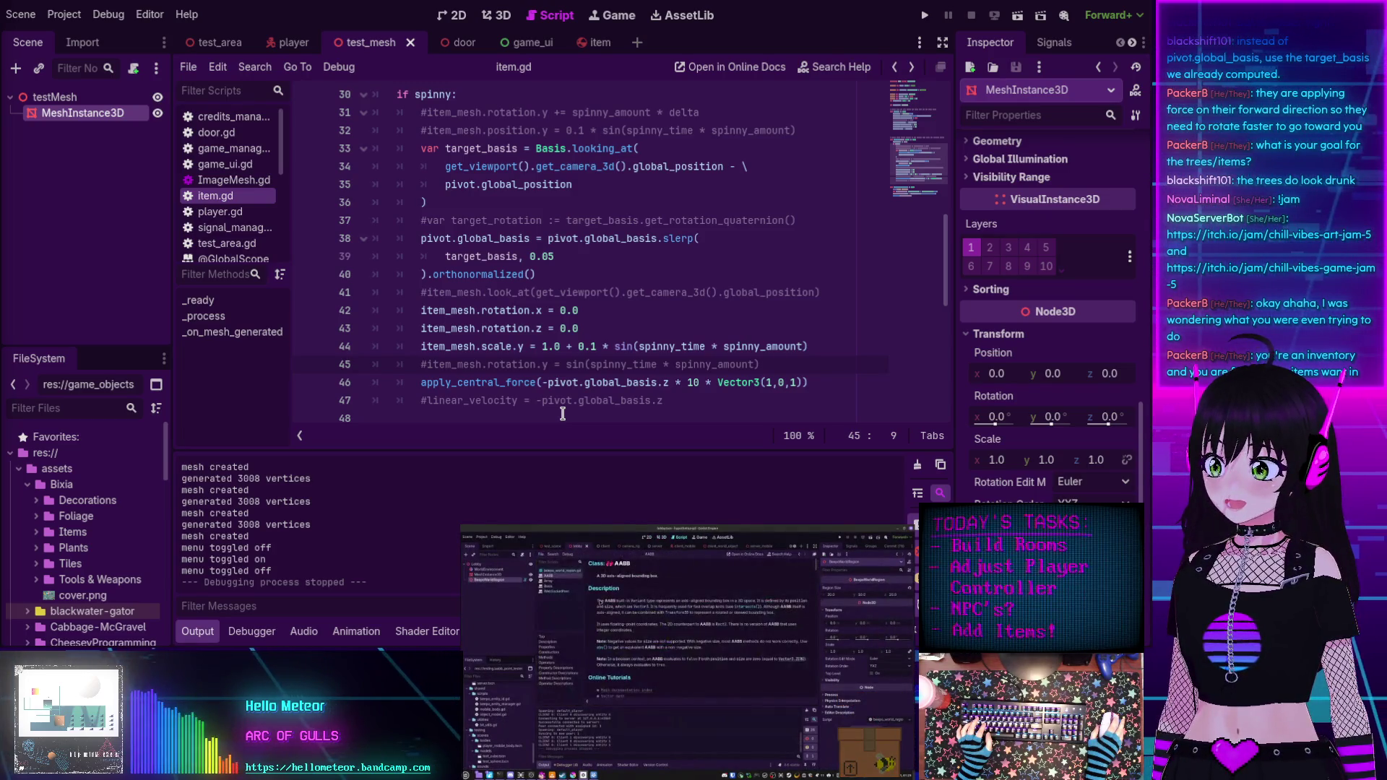
Filter the FileSystem for 'mimi' and open chest-mimic.glb's import settings.
click(52, 409)
text(mimi)
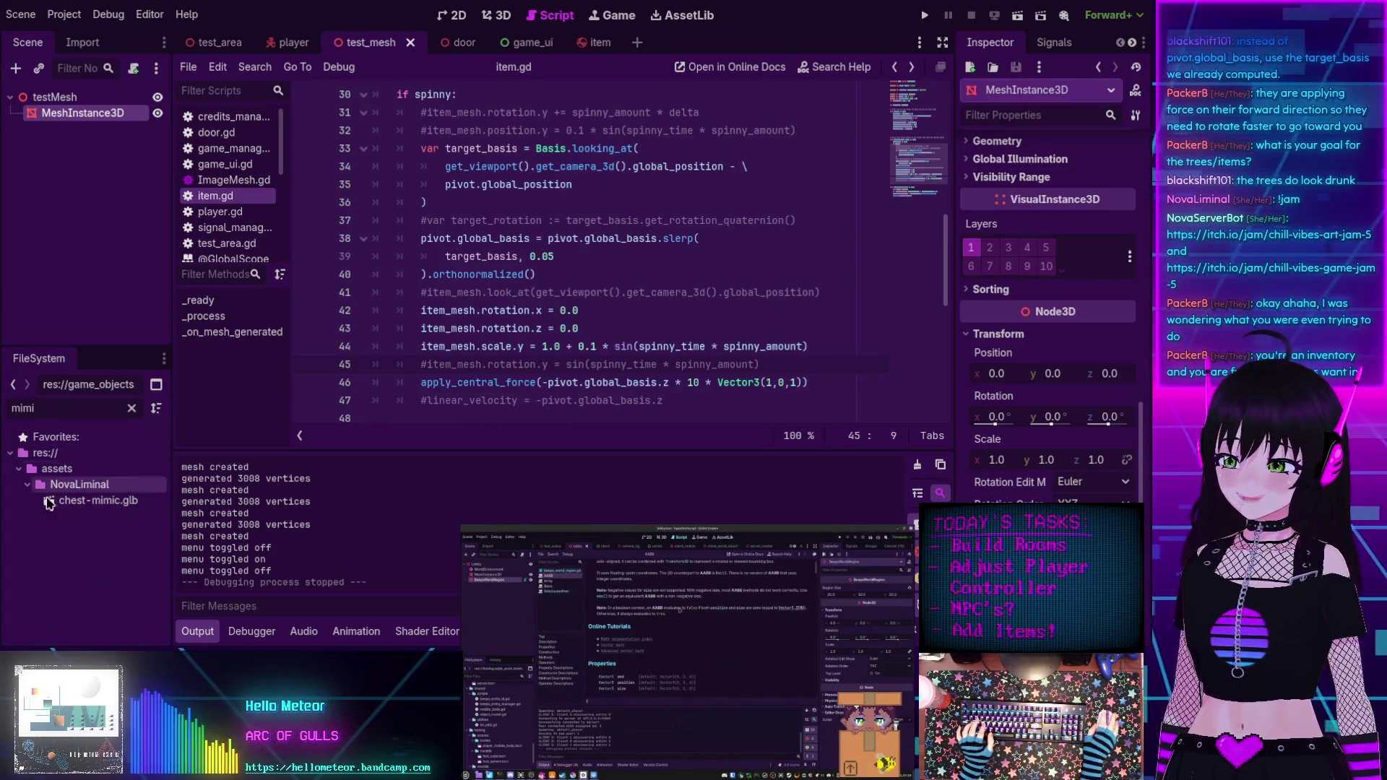
double_click(85, 501)
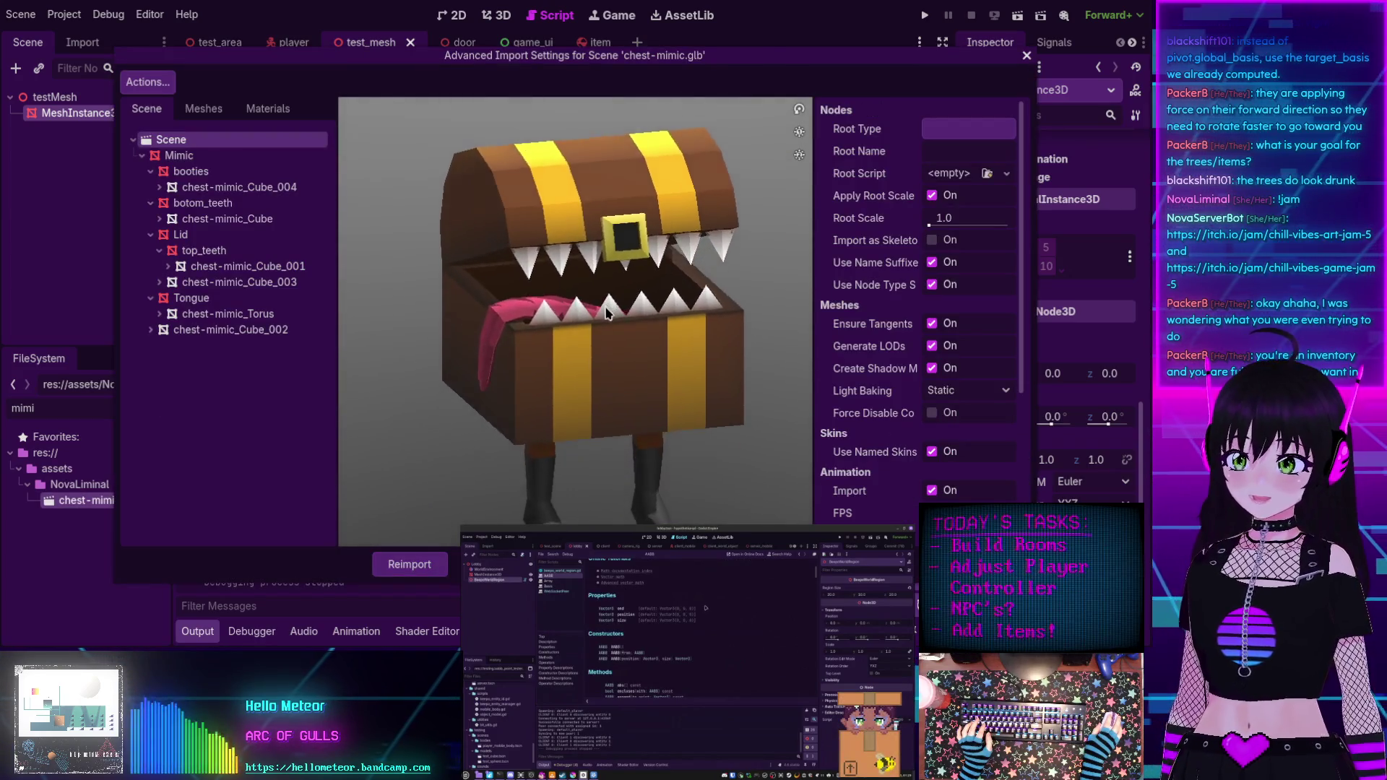
Orbit the chest-mimic preview to see its front, left side and top, then close it.
mouse_move(598, 318)
mouse_down()
mouse_move(586, 316)
mouse_move(616, 323)
mouse_move(582, 313)
mouse_move(643, 309)
mouse_move(571, 310)
mouse_move(644, 318)
mouse_move(607, 323)
mouse_up()
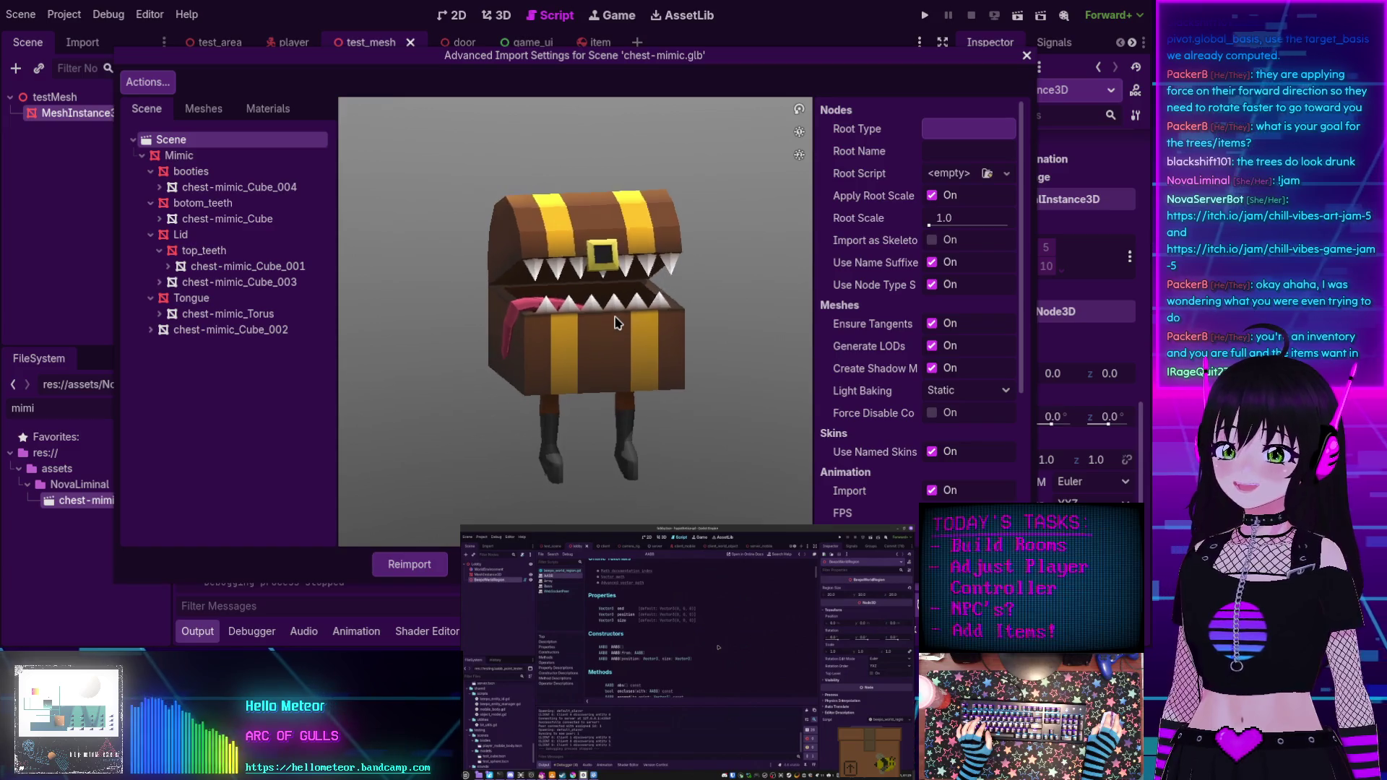
drag(610, 322, 634, 315)
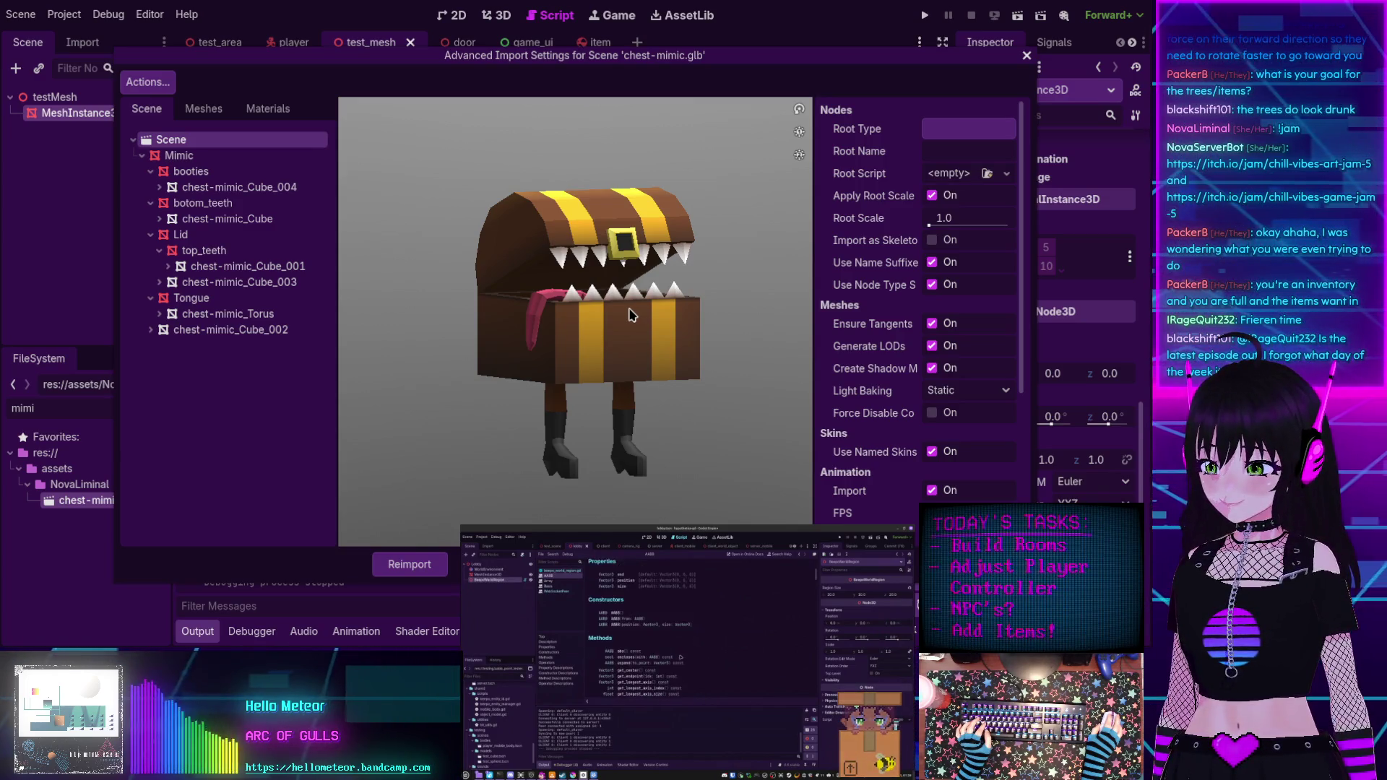
mouse_move(613, 309)
mouse_down()
mouse_move(492, 346)
mouse_move(679, 318)
mouse_move(604, 333)
mouse_move(560, 318)
mouse_move(582, 316)
mouse_up()
scroll(572, 318, up, 3)
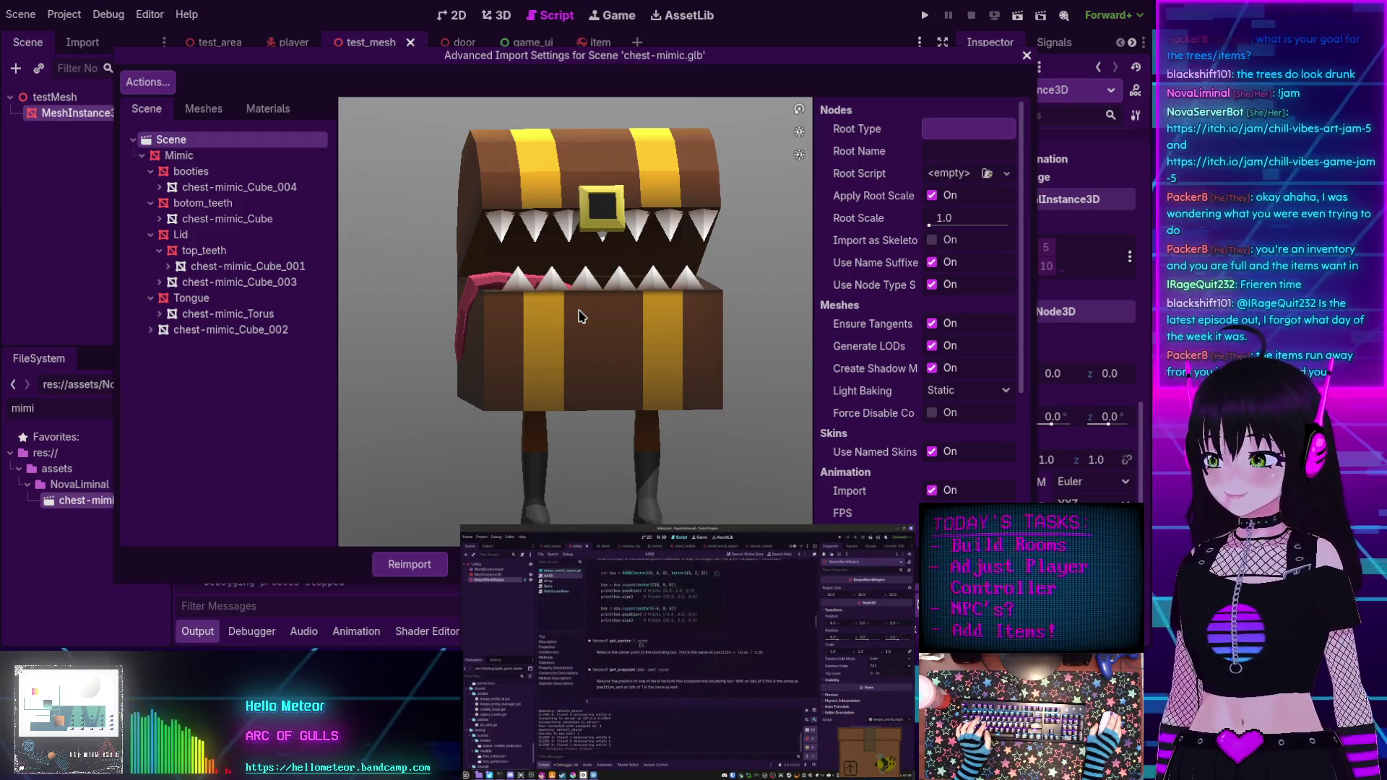
drag(580, 325, 582, 333)
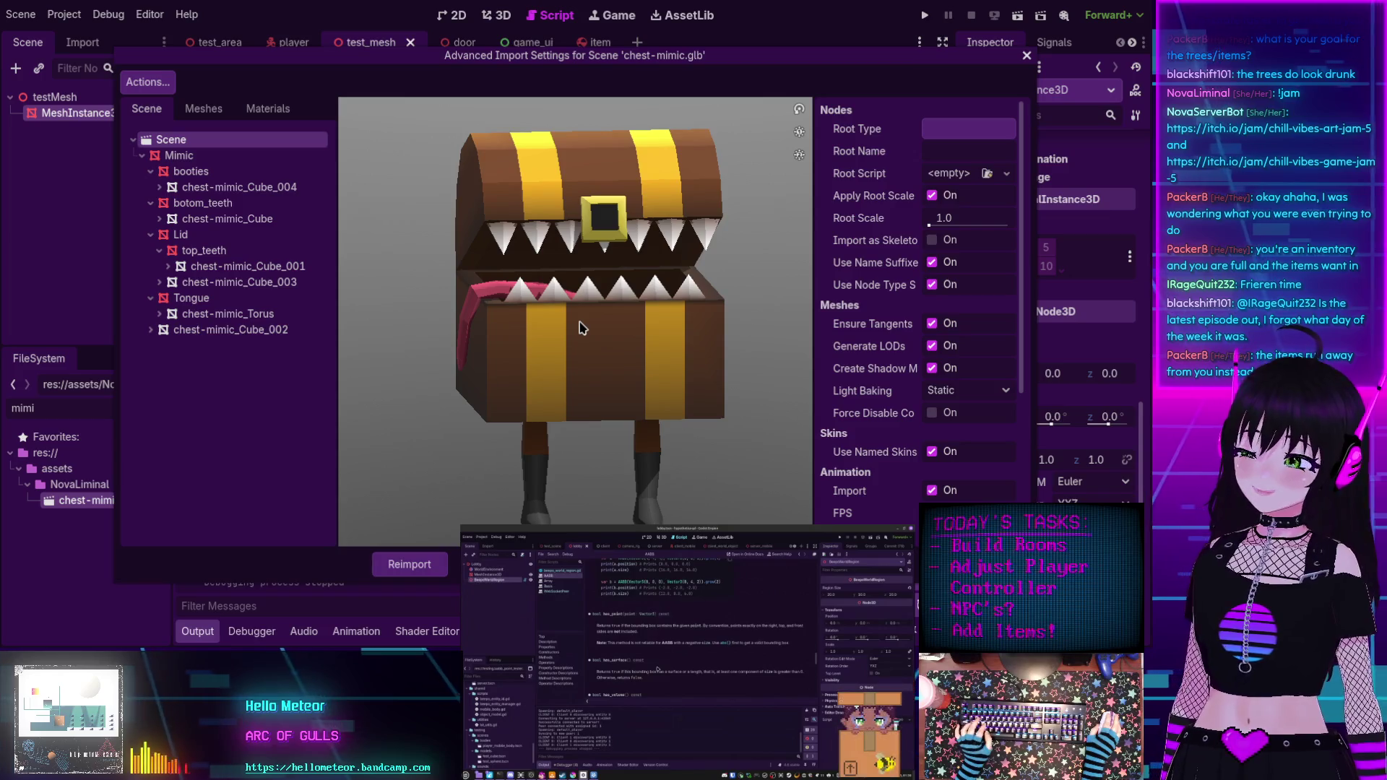
key(Escape)
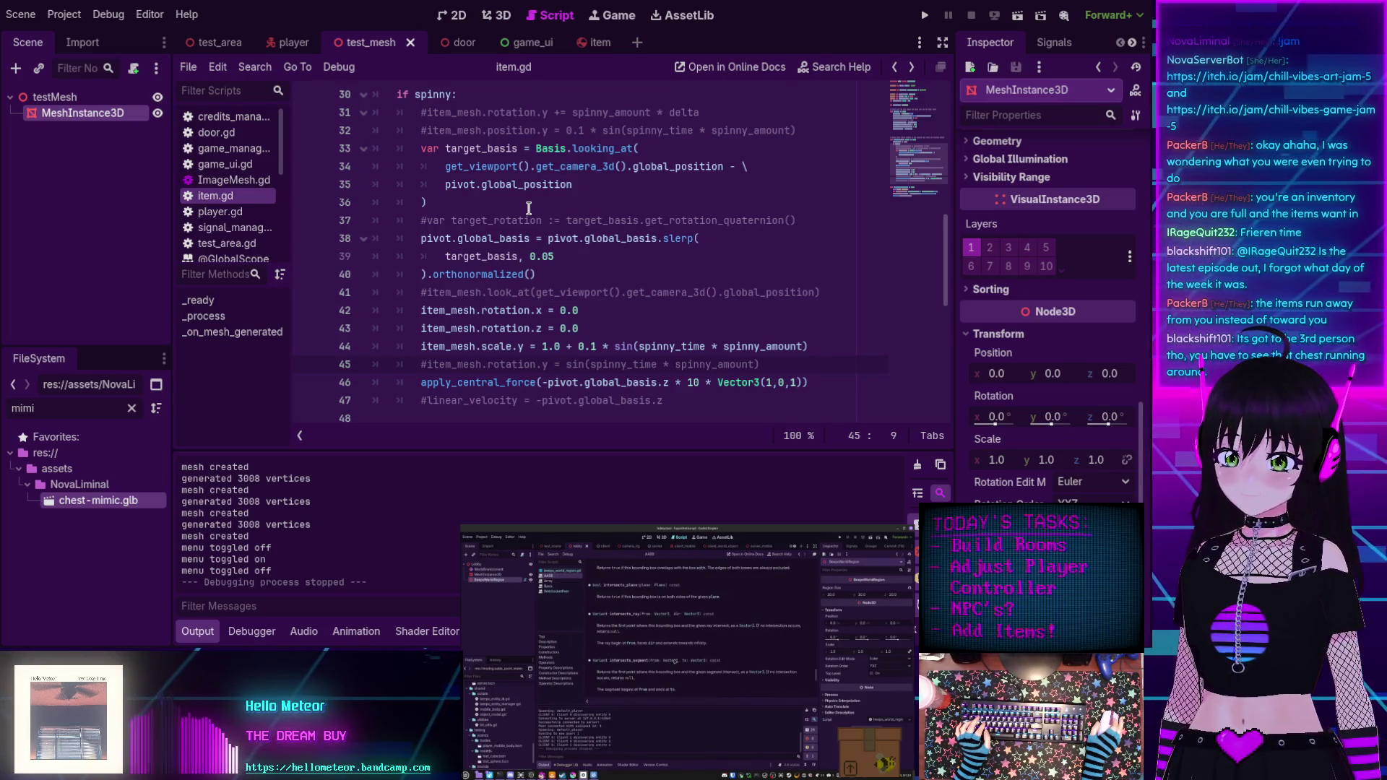
Hide the bottom output panel with Ctrl+J and read the apply_central_force documentation tooltip.
key(ctrl+j)
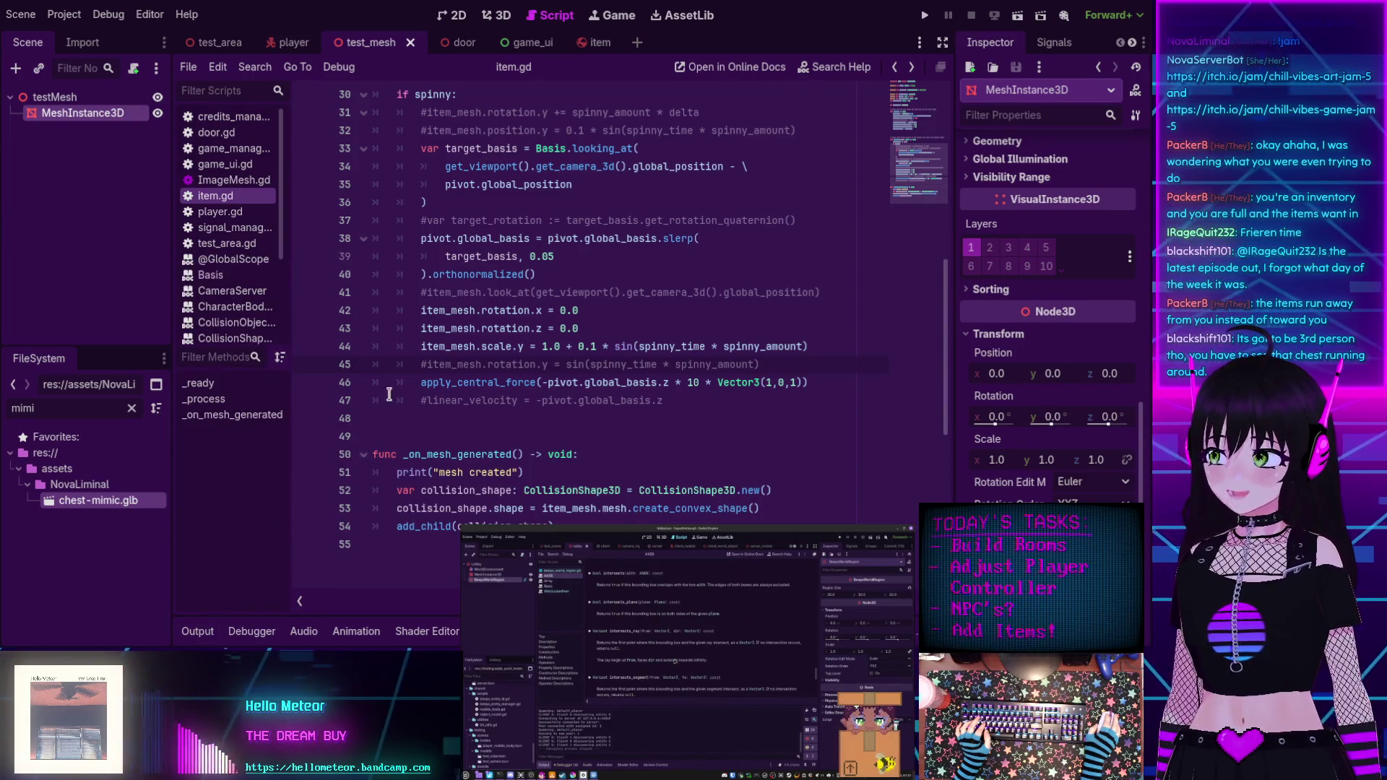
mouse_move(527, 391)
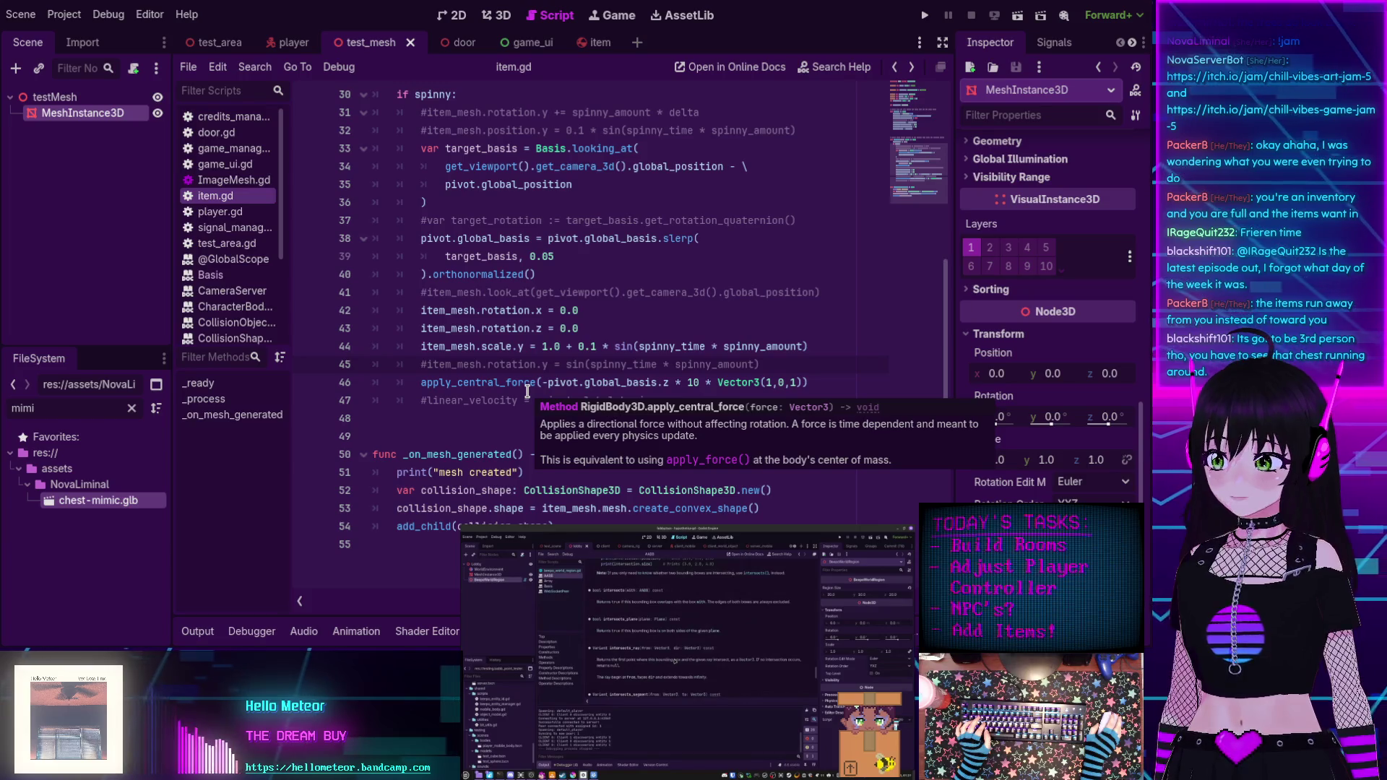